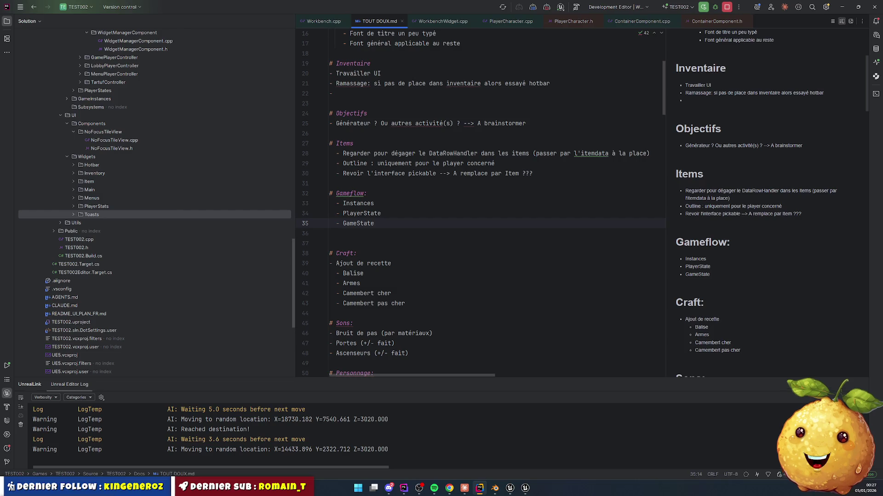
# - Place the cursor after GameState and delete one of the two blank lines before '# Craft'
pyautogui.click(353, 224)
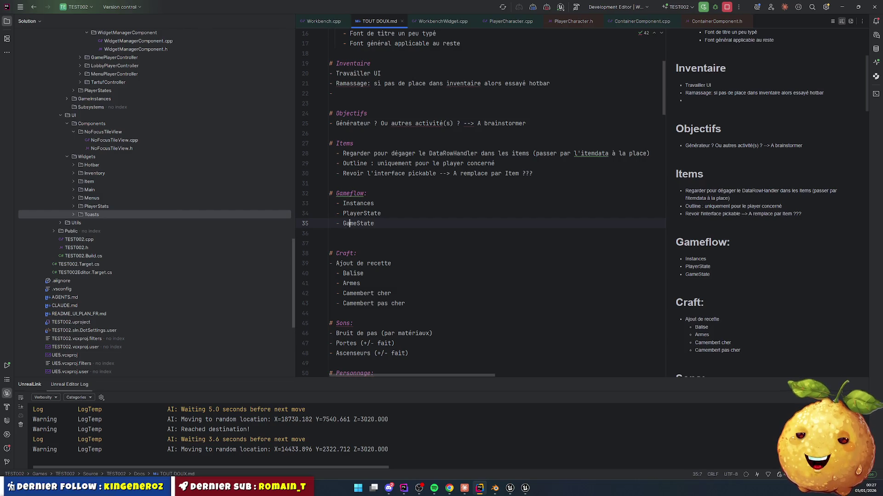
pyautogui.press('Up')
pyautogui.press('Right')
pyautogui.press('Right')
pyautogui.press('Right')
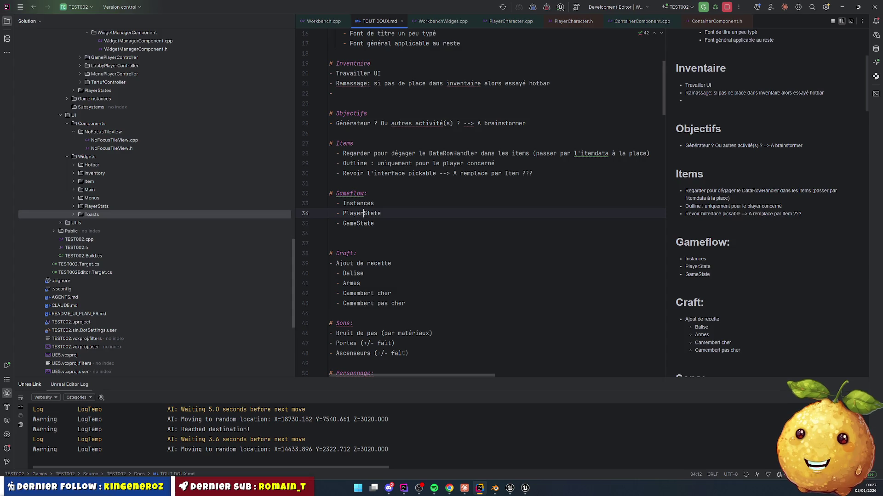
pyautogui.press('Left')
pyautogui.press('Left')
pyautogui.press('Left')
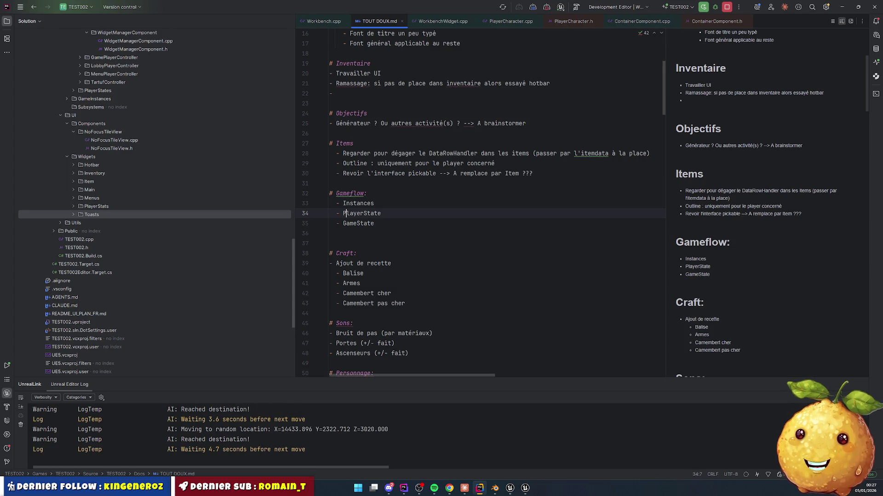
pyautogui.press('Right')
pyautogui.press('Right')
pyautogui.press('Right')
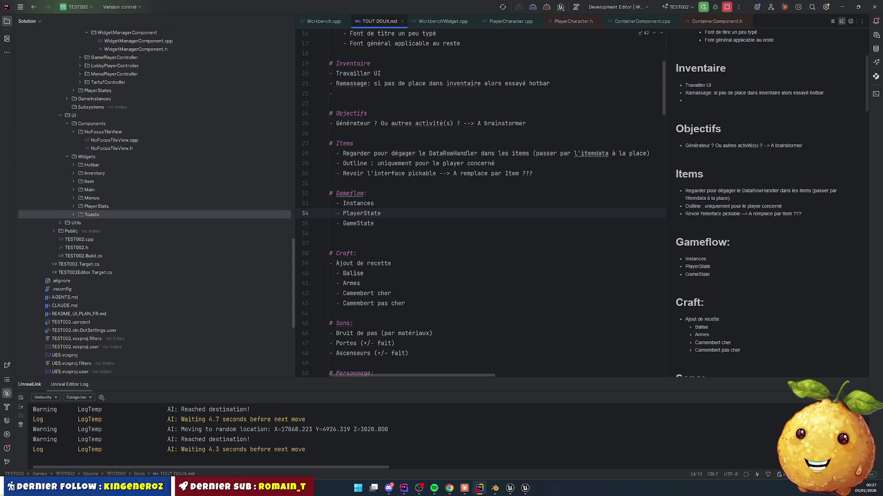
pyautogui.doubleClick(377, 214)
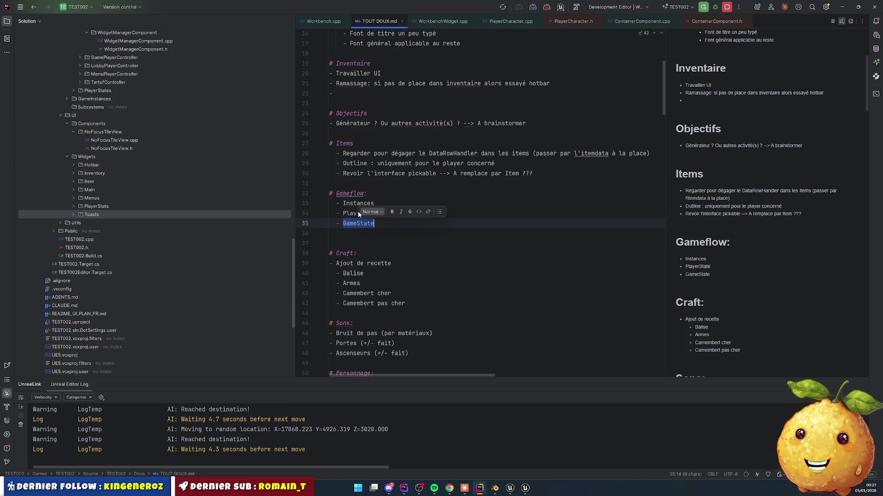
pyautogui.doubleClick(365, 222)
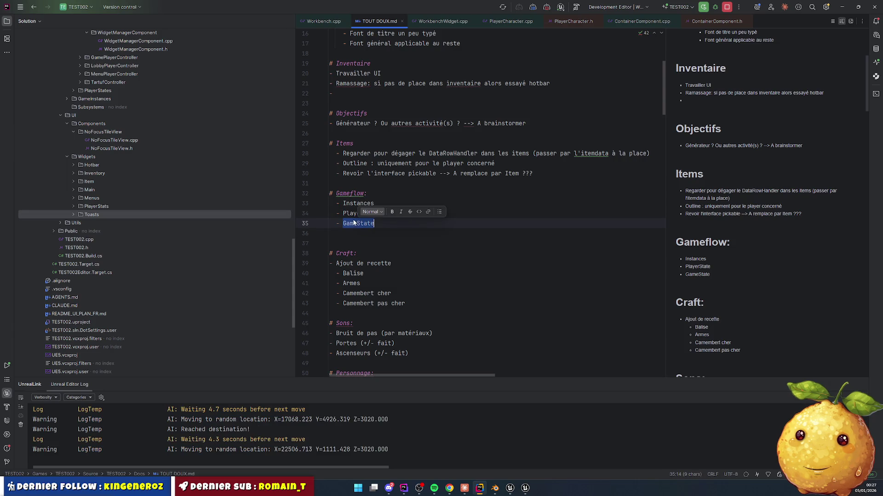
pyautogui.doubleClick(358, 214)
pyautogui.doubleClick(353, 221)
pyautogui.press('Right')
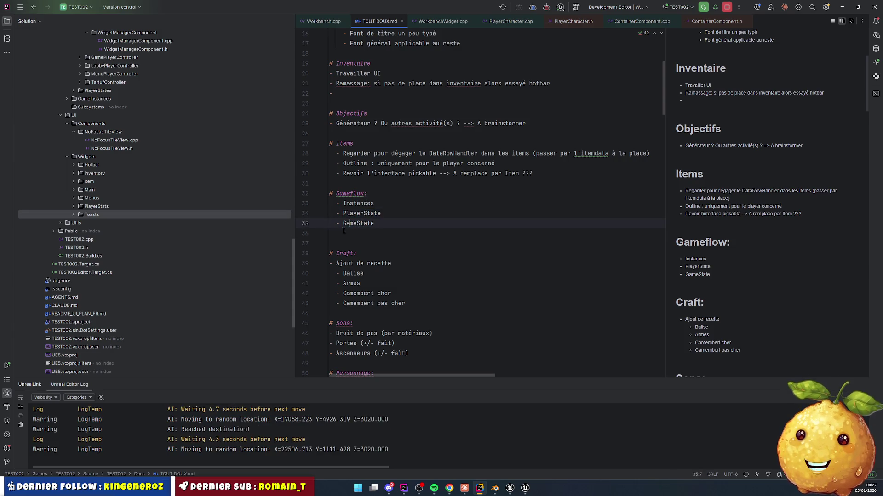
pyautogui.press('Down')
pyautogui.press('Delete')
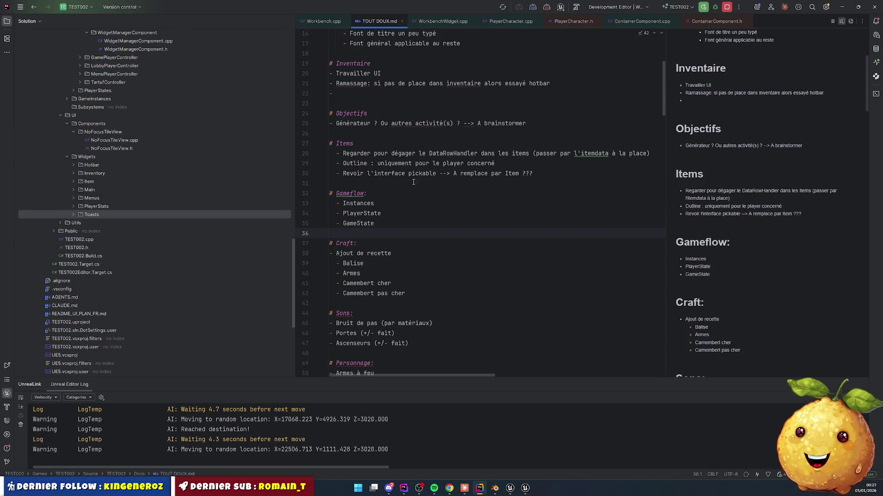
# - Check the Gameflow list from Instances to GameState, then deselect it
pyautogui.moveTo(330, 214); pyautogui.dragTo(377, 223)
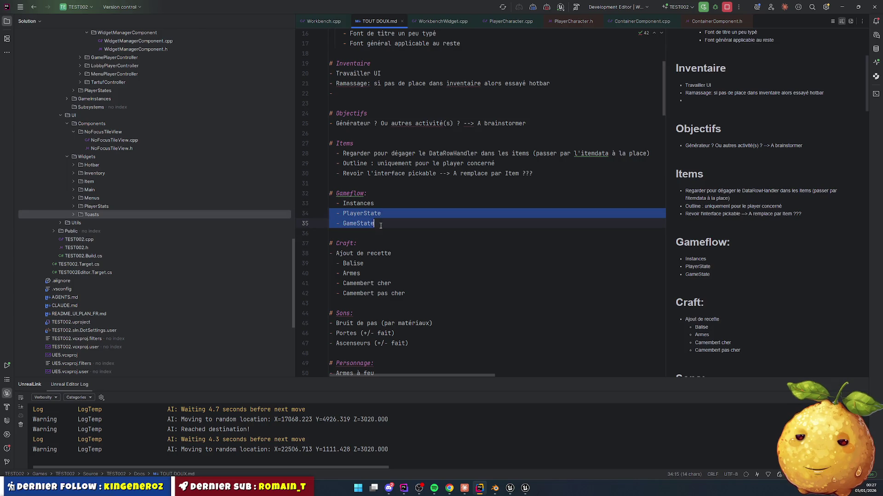
pyautogui.moveTo(379, 223)
pyautogui.mouseDown()
pyautogui.moveTo(378, 214)
pyautogui.moveTo(356, 213)
pyautogui.moveTo(383, 213)
pyautogui.moveTo(356, 213)
pyautogui.moveTo(393, 215)
pyautogui.moveTo(345, 223)
pyautogui.moveTo(381, 216)
pyautogui.mouseUp()
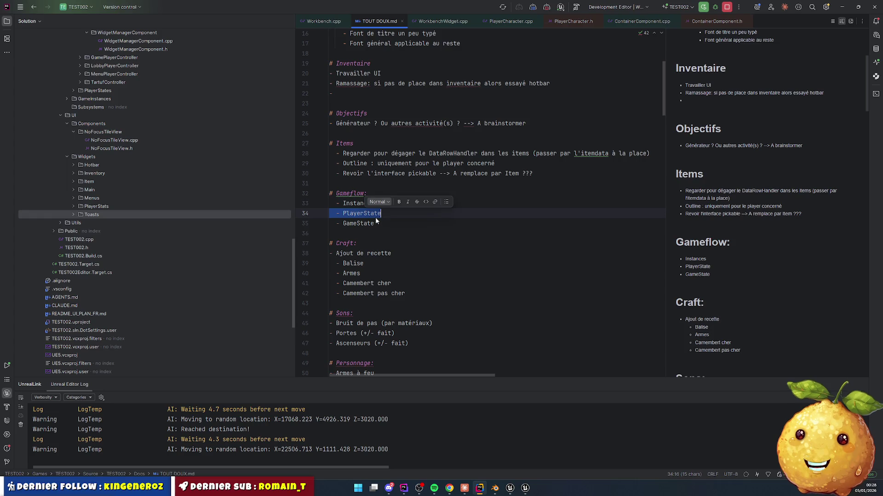
pyautogui.click(376, 222)
pyautogui.doubleClick(361, 215)
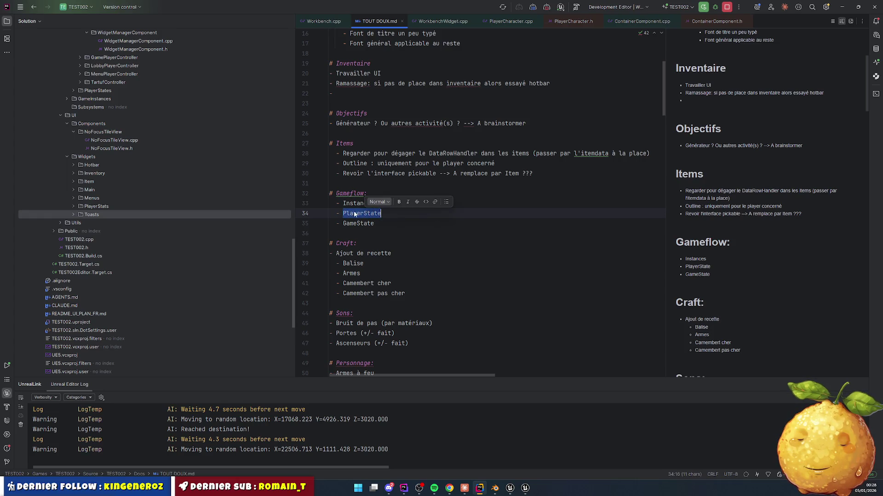
pyautogui.doubleClick(360, 213)
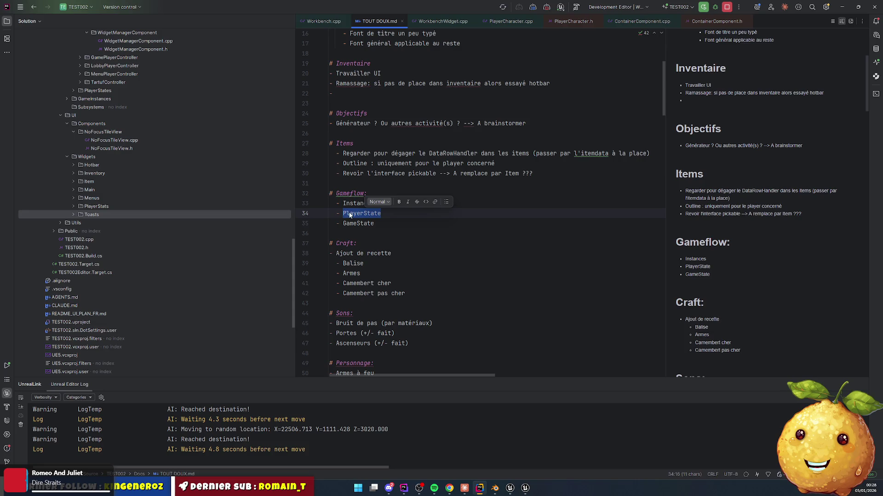
pyautogui.moveTo(335, 203); pyautogui.dragTo(413, 229)
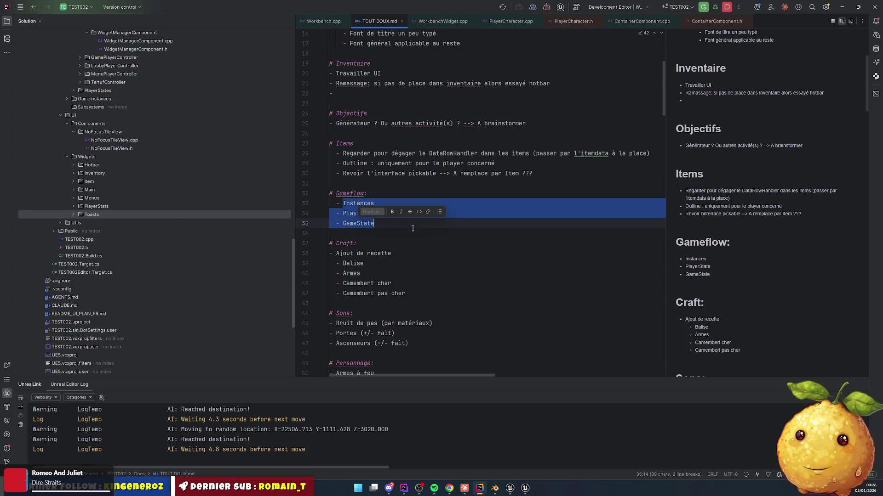
pyautogui.click(412, 231)
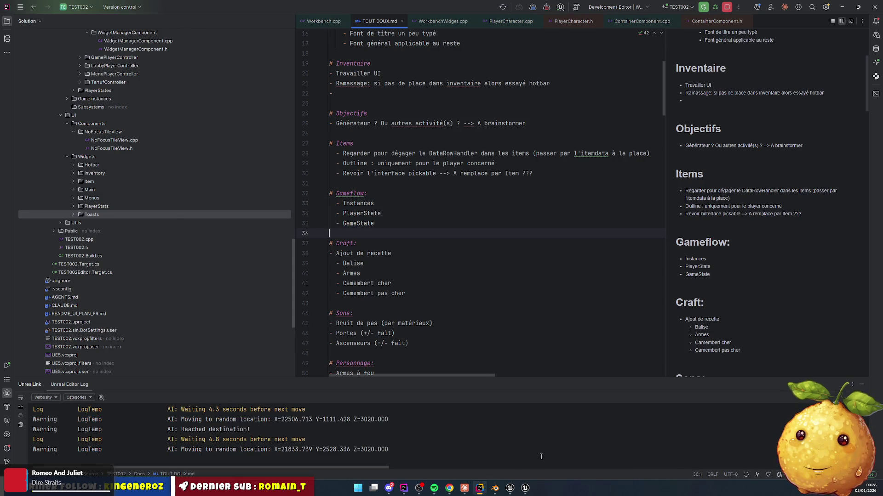
pyautogui.click(511, 486)
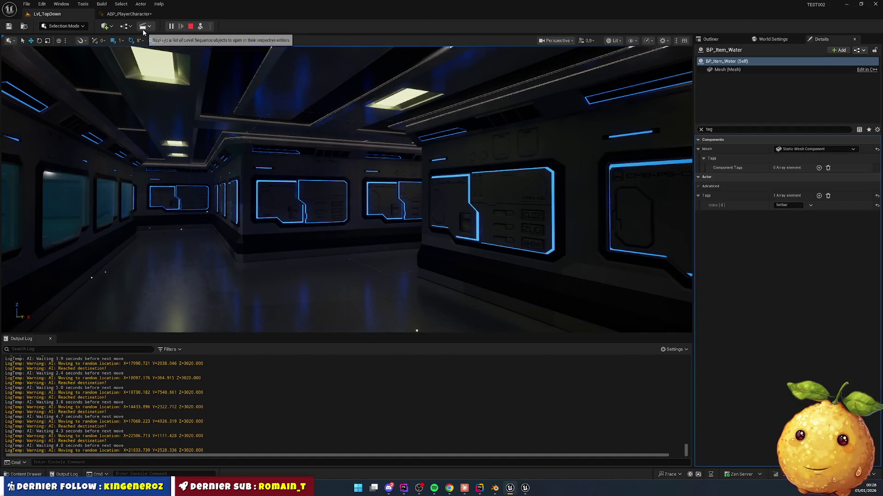
pyautogui.click(772, 39)
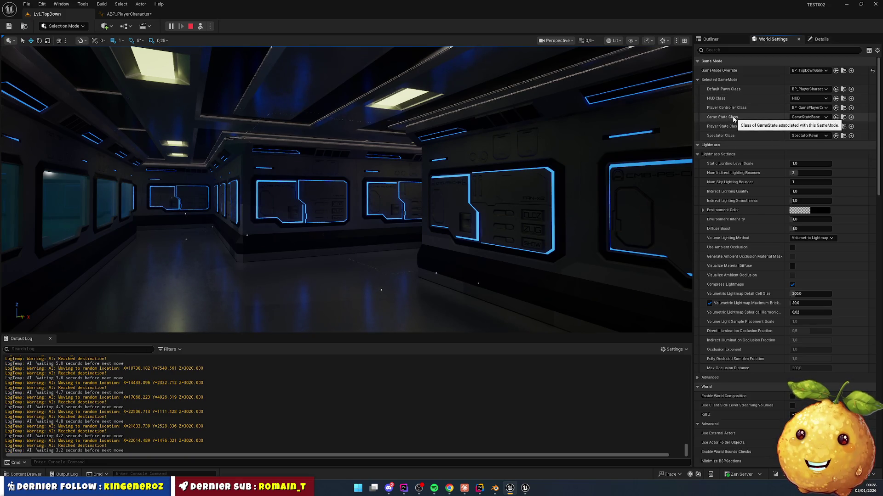
pyautogui.click(846, 4)
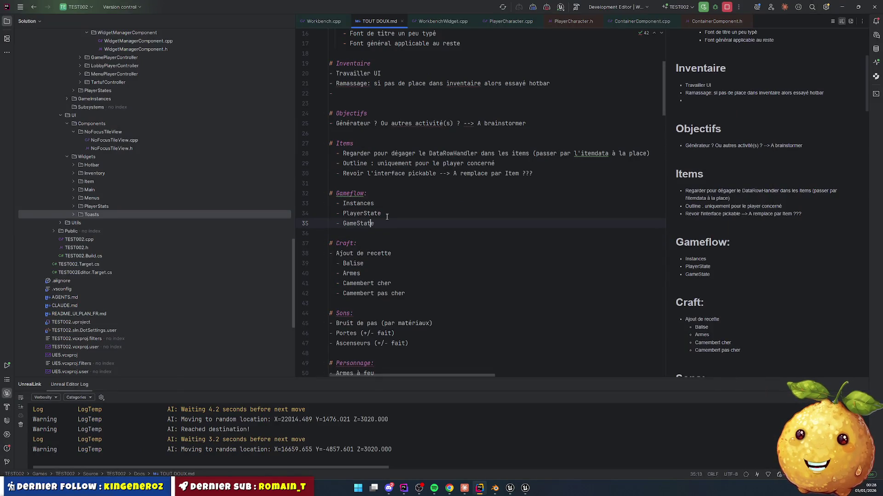
# - Add a '- GameMode' entry below GameState in the Gameflow list and minimize Rider
pyautogui.press('Return')
pyautogui.write('Gae')
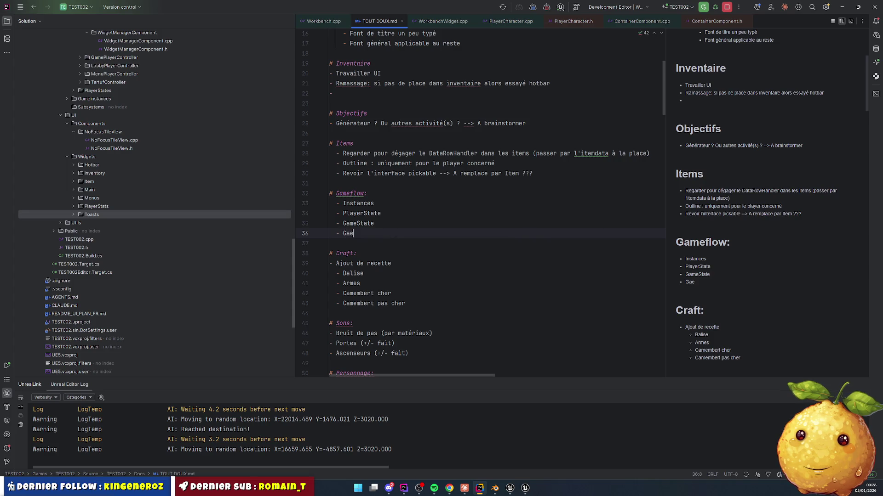
pyautogui.press('BackSpace')
pyautogui.write('meMode')
pyautogui.click(329, 243)
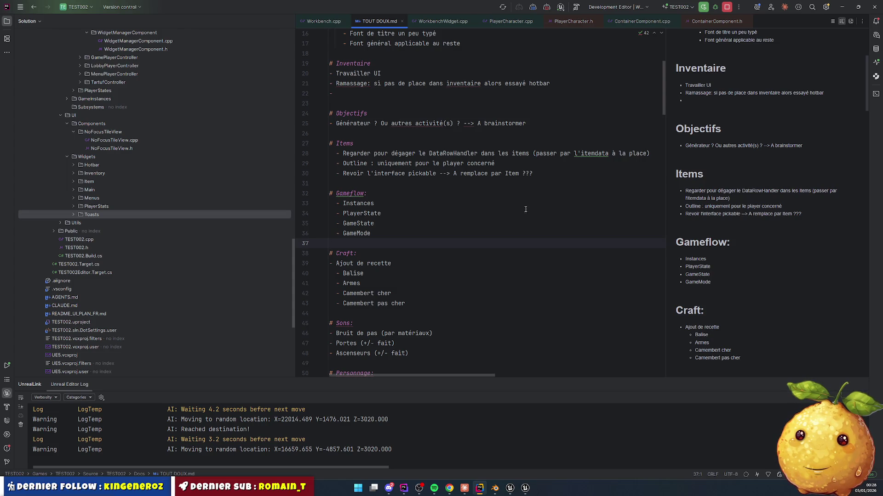
pyautogui.click(842, 7)
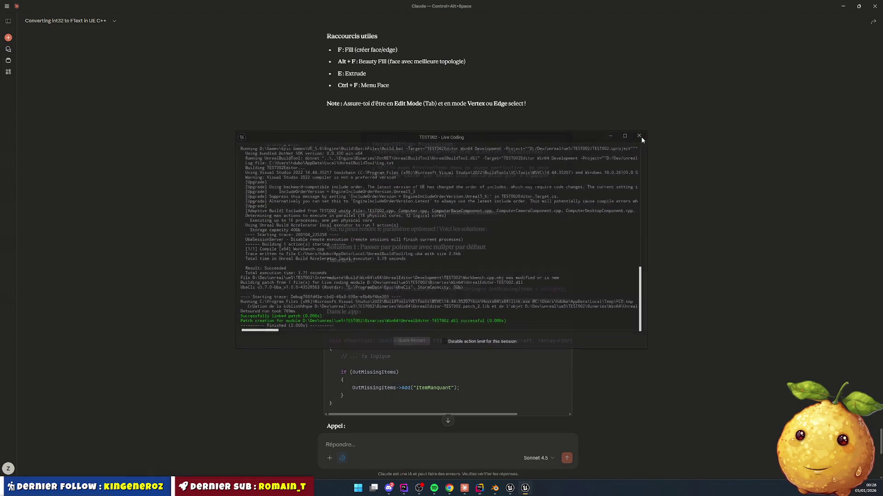
# - Close the Live Coding log, return to Unreal and take control of the player character
pyautogui.click(642, 138)
pyautogui.click(517, 490)
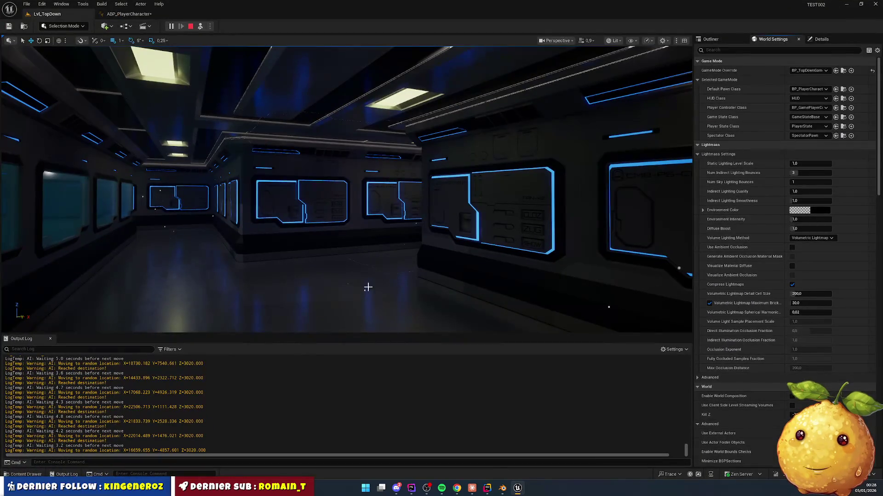
pyautogui.click(370, 268)
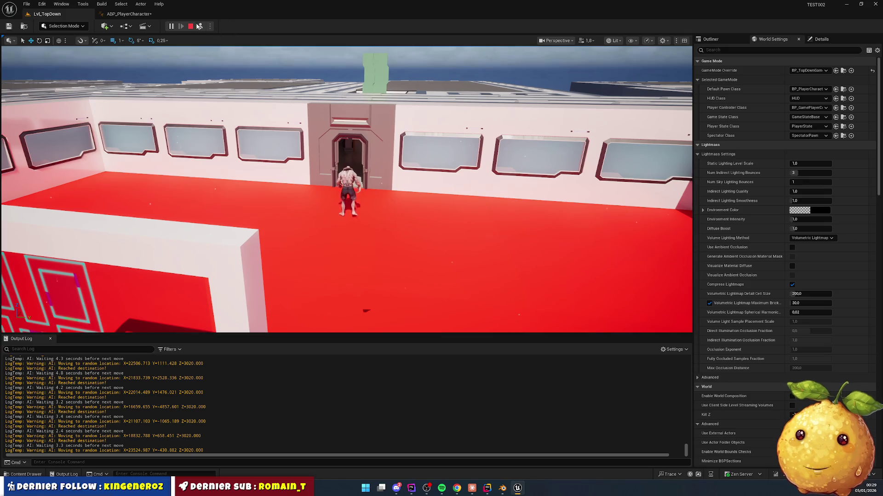
# - Stop the play test and select the DirectionalLight by searching 'ligh' in the Outliner
pyautogui.press('Escape')
pyautogui.click(731, 39)
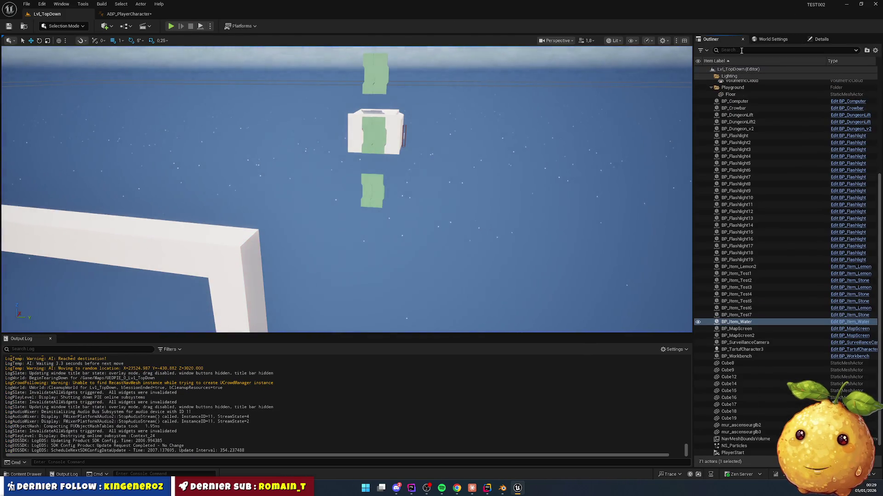
pyautogui.write('ligh')
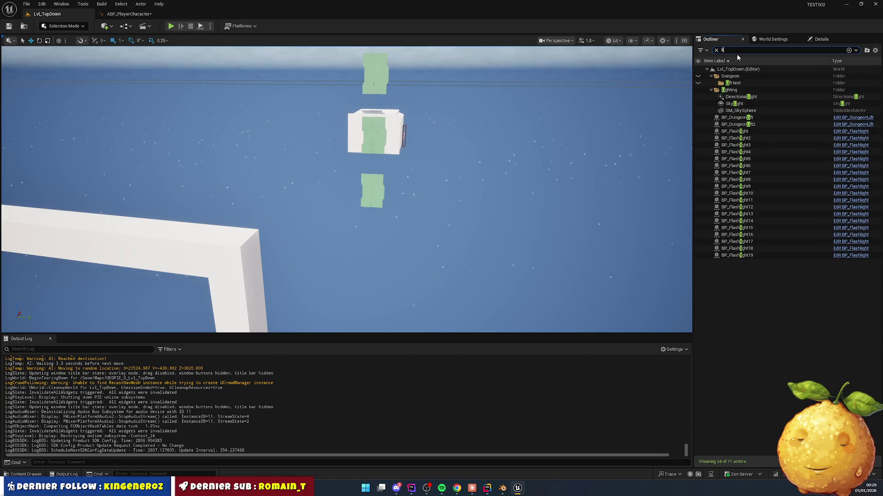
pyautogui.click(735, 90)
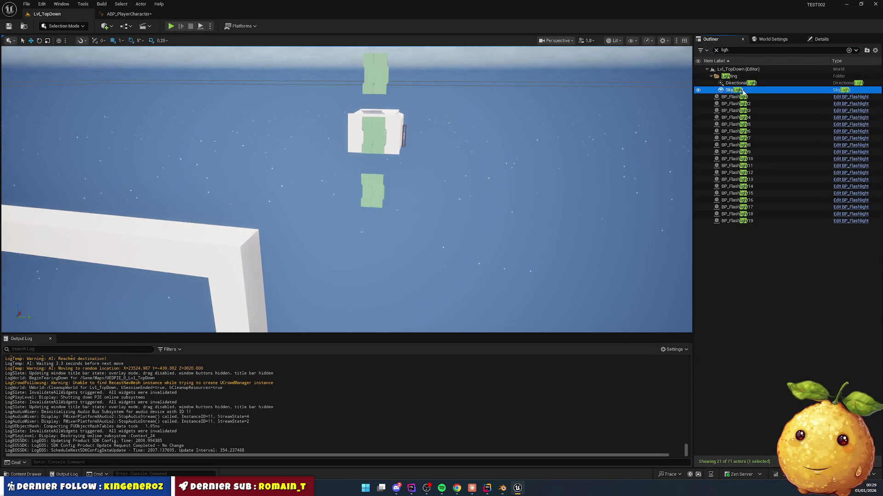
pyautogui.click(740, 84)
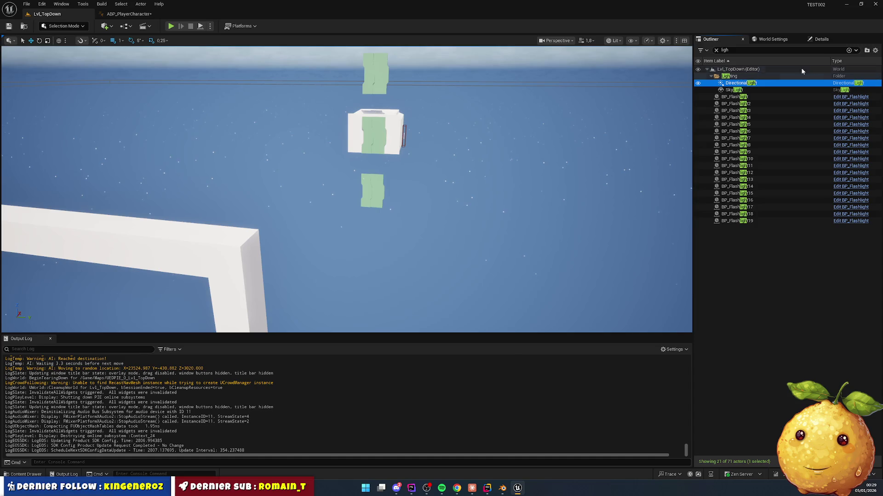
pyautogui.click(811, 39)
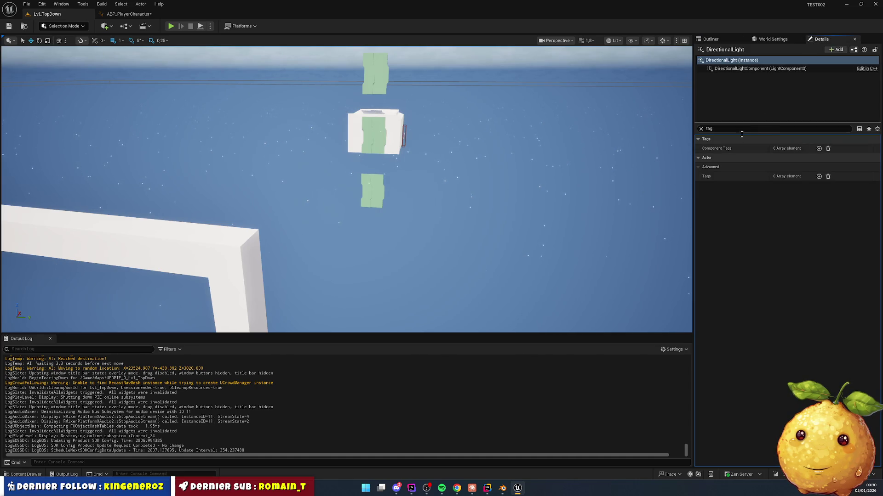
pyautogui.click(700, 128)
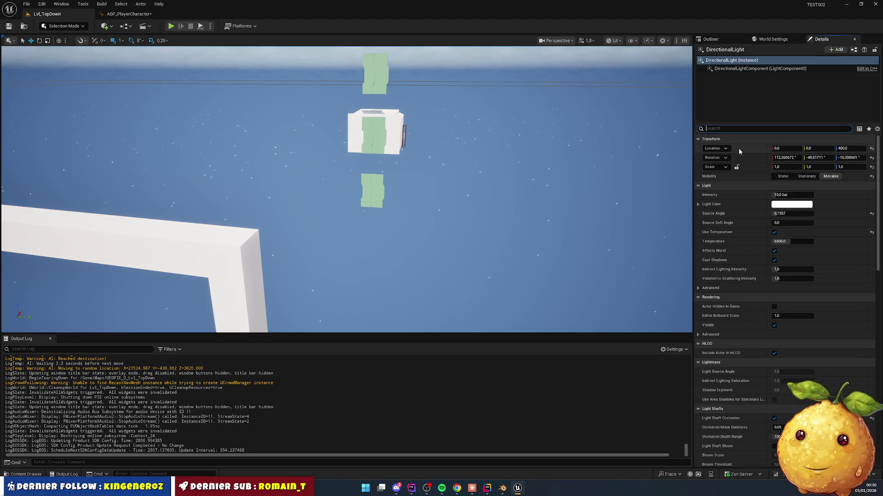
# - Try DirectionalLight Intensity at 0.1 and 1 lux, reset it to 0 lux, and press Play
pyautogui.click(791, 195)
pyautogui.write('0')
pyautogui.press('Return')
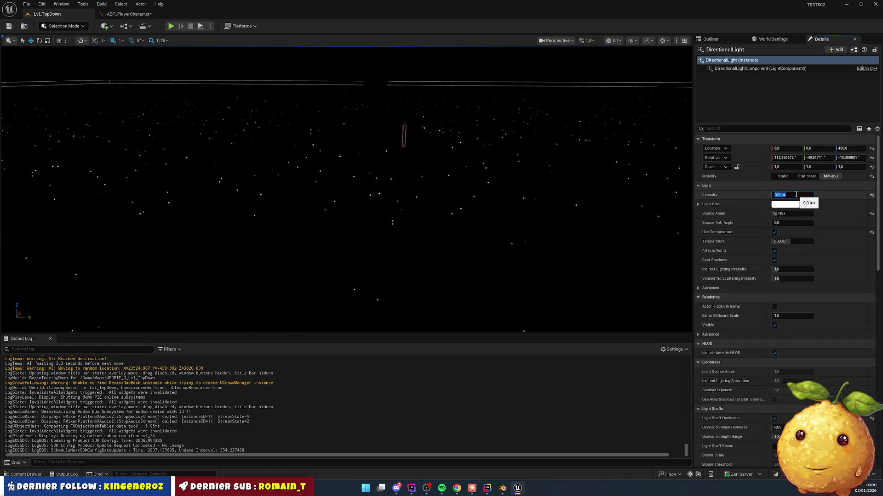
pyautogui.write('0,1')
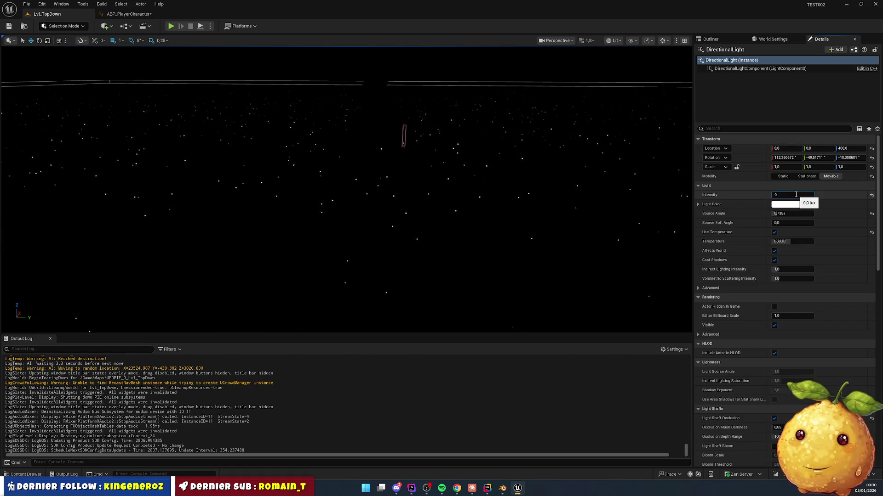
pyautogui.press('Return')
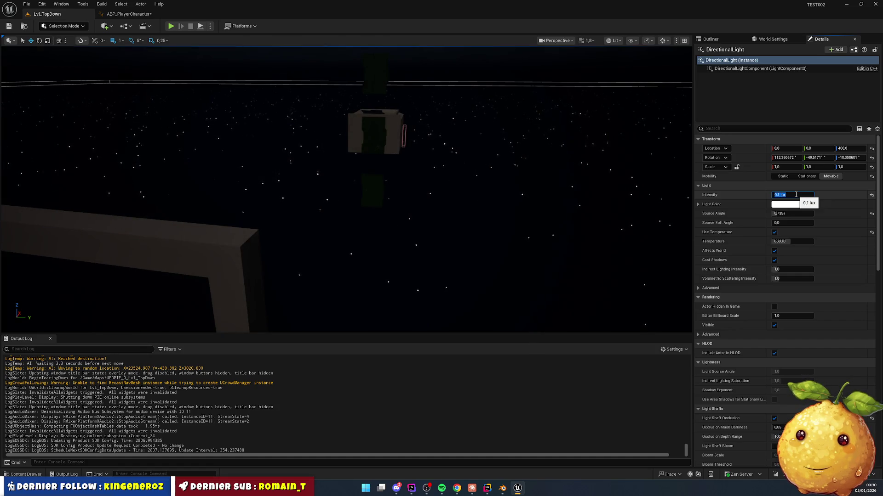
pyautogui.write('1')
pyautogui.press('Return')
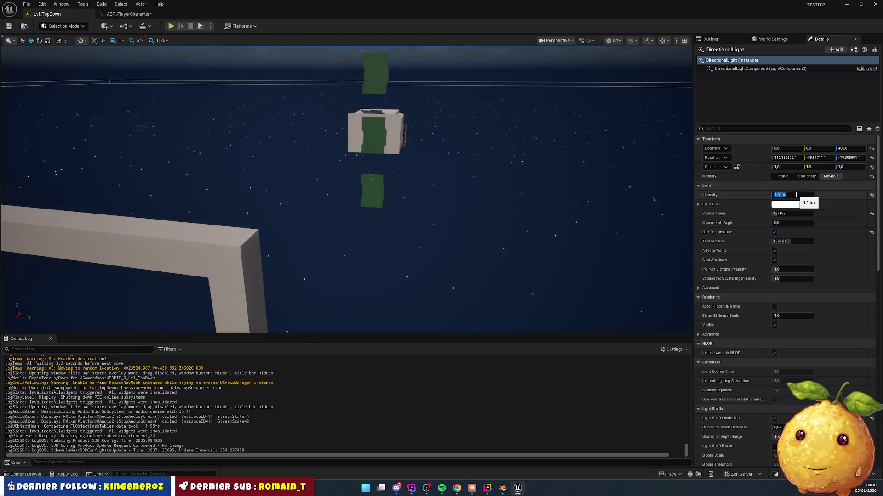
pyautogui.write('0')
pyautogui.press('Return')
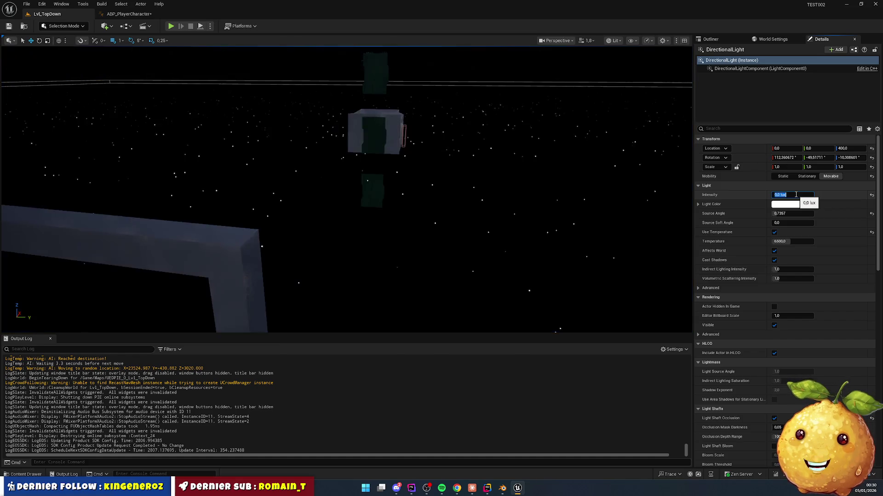
pyautogui.click(170, 26)
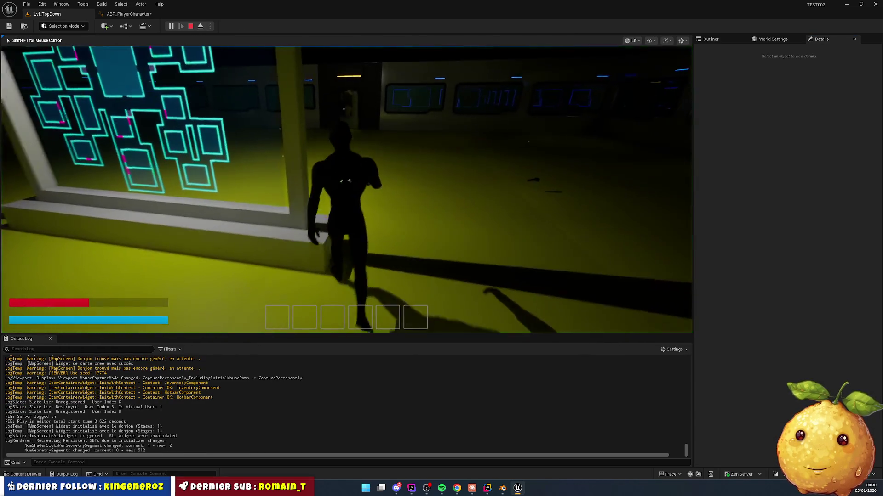
# - Walk the character past the glowing panel, through the teal rooms and into the dark corridor
pyautogui.press('w')
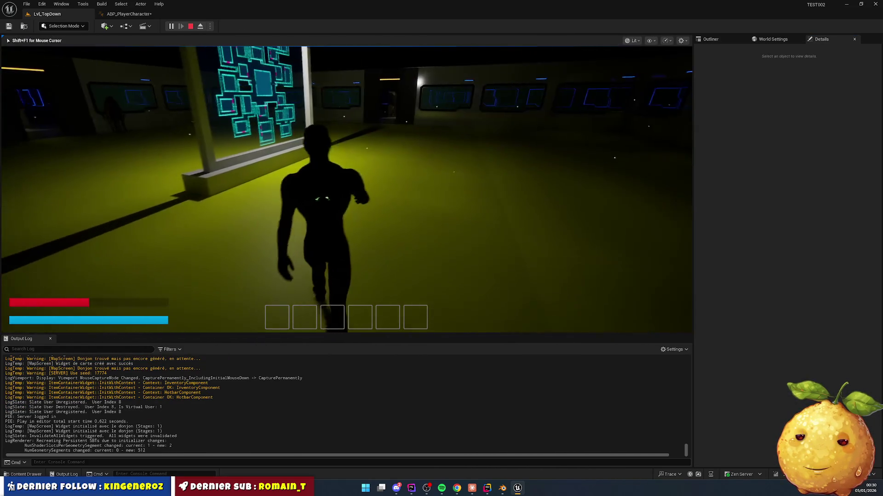
pyautogui.press('w')
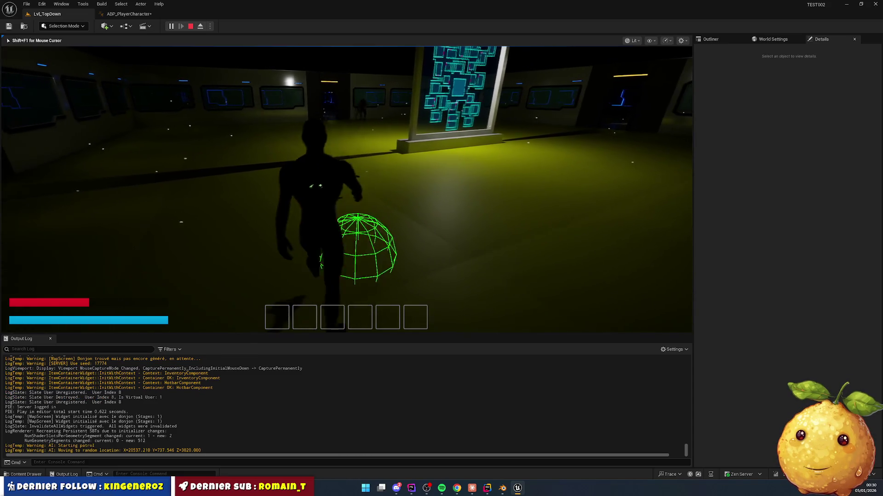
pyautogui.press('w')
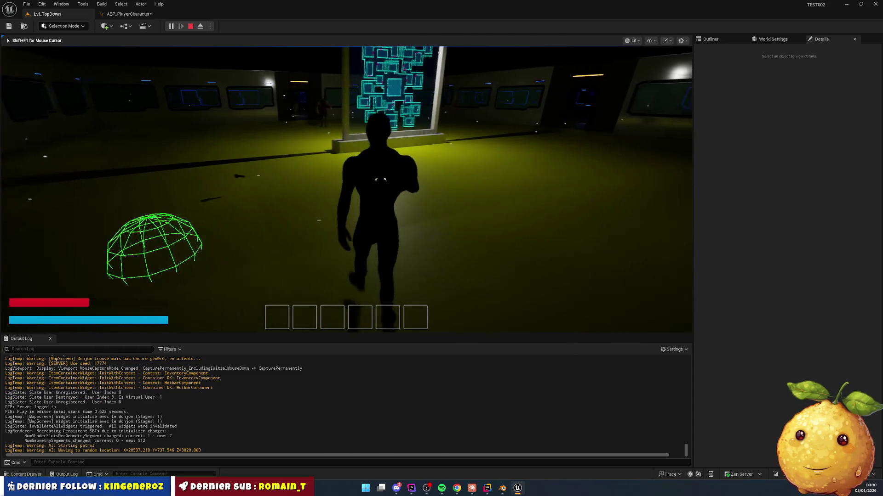
pyautogui.press('w')
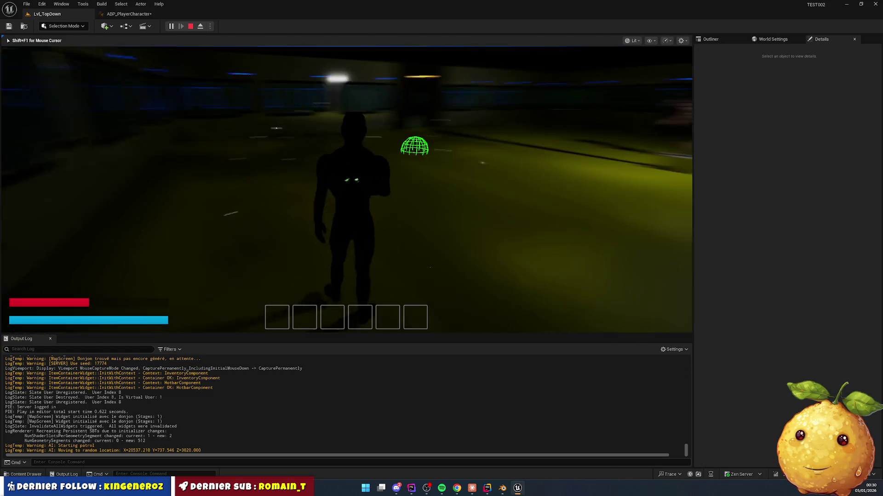
pyautogui.press('w')
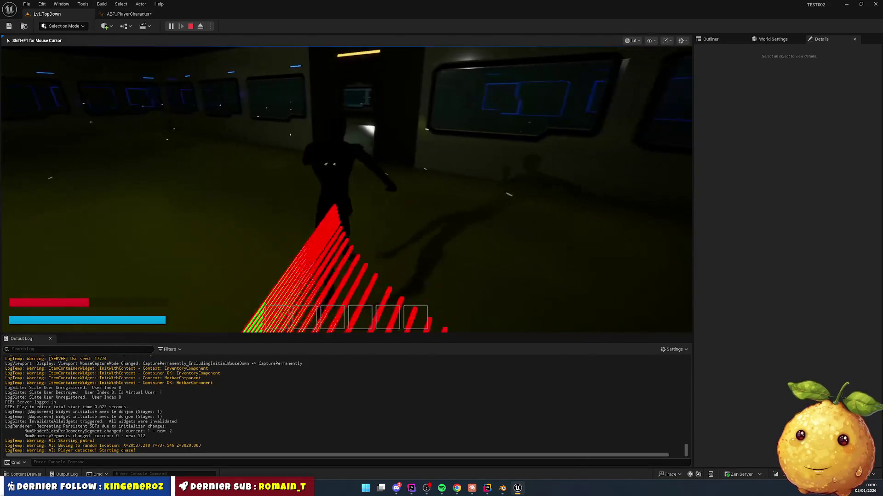
pyautogui.press('w')
pyautogui.press('w')
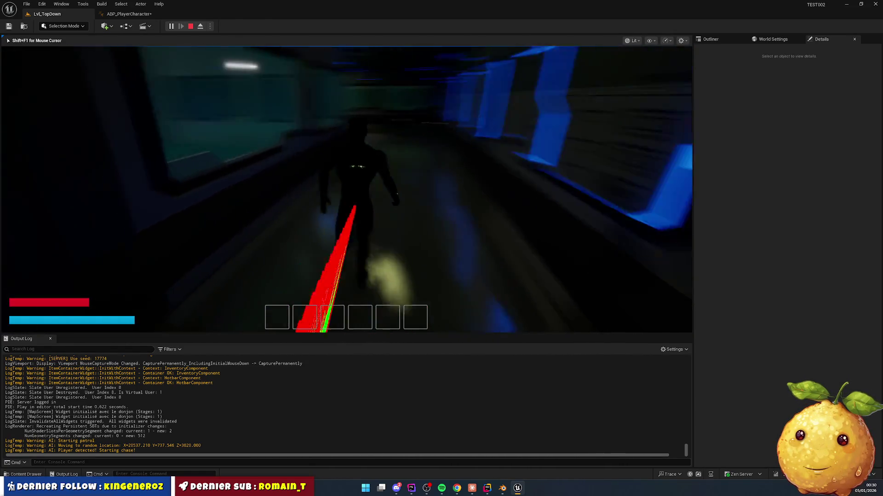
pyautogui.press('w')
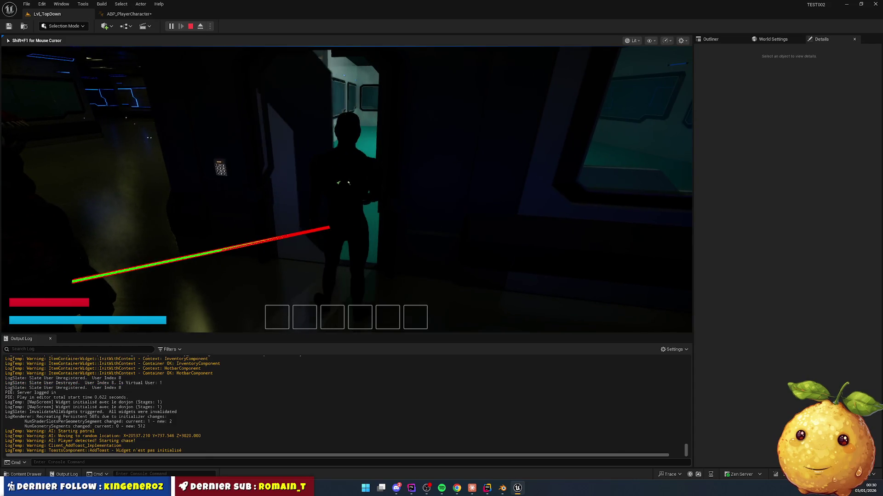
pyautogui.press('w')
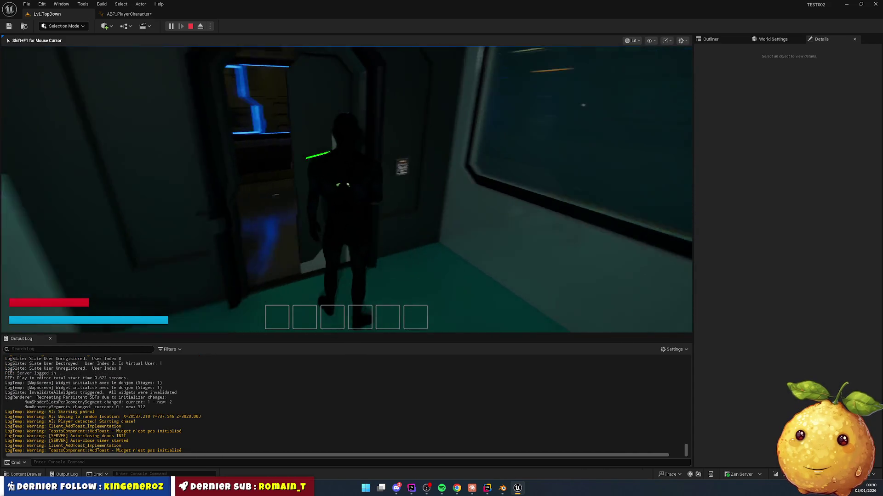
pyautogui.press('w')
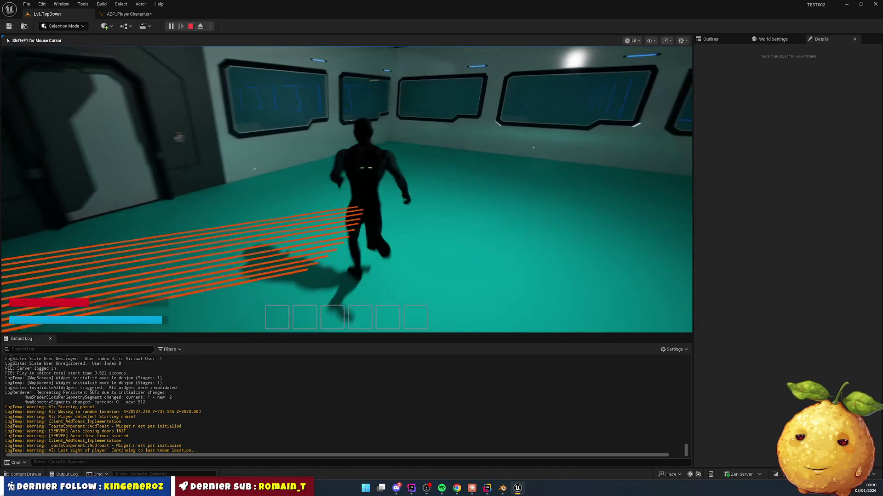
pyautogui.press('2')
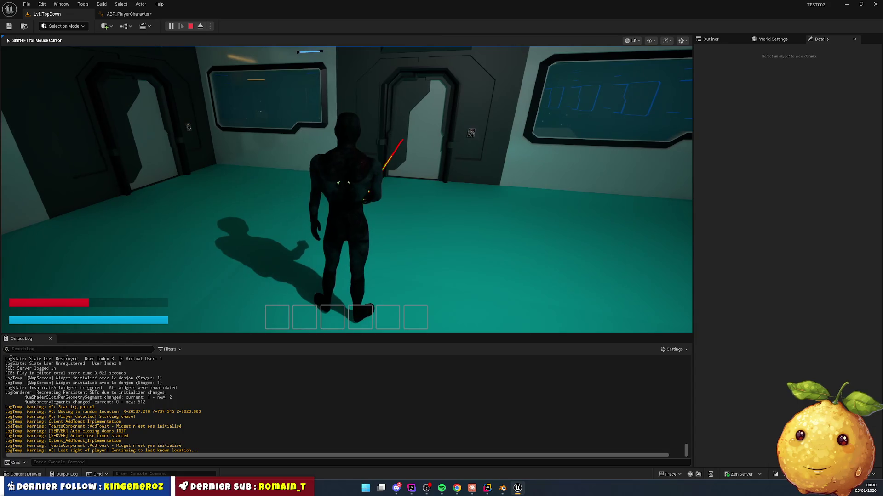
pyautogui.press('w')
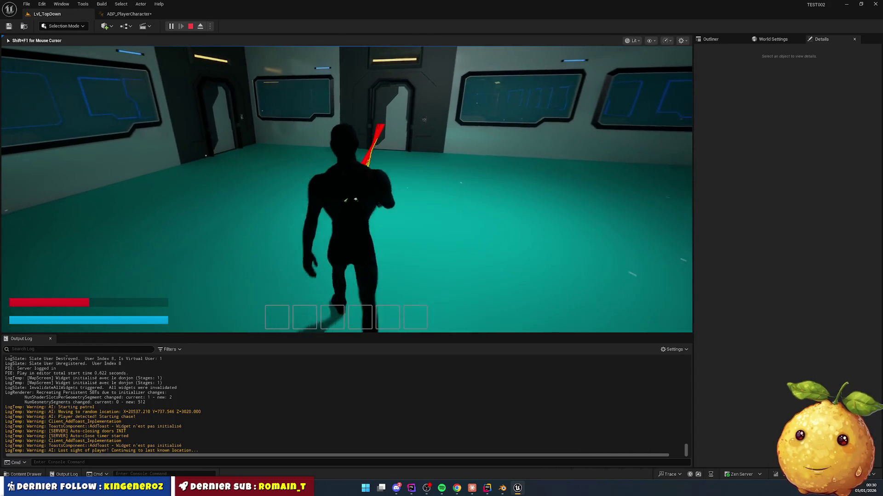
pyautogui.press('w')
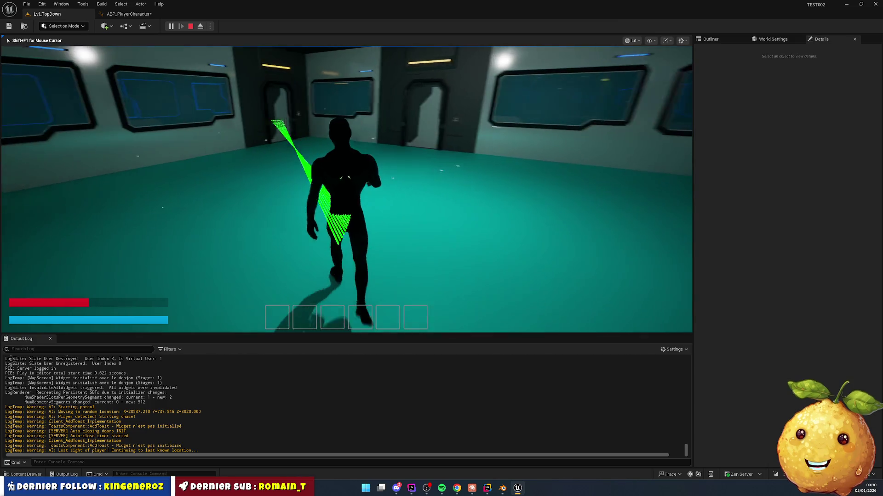
pyautogui.press('w')
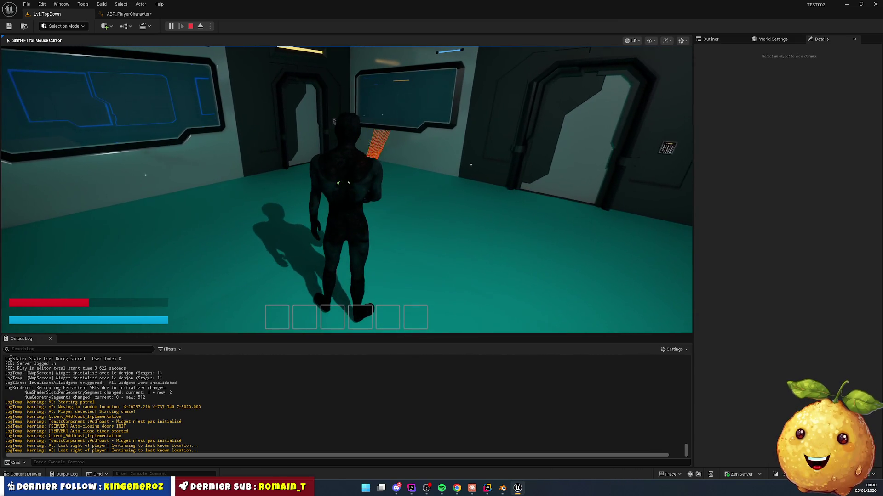
pyautogui.press('w')
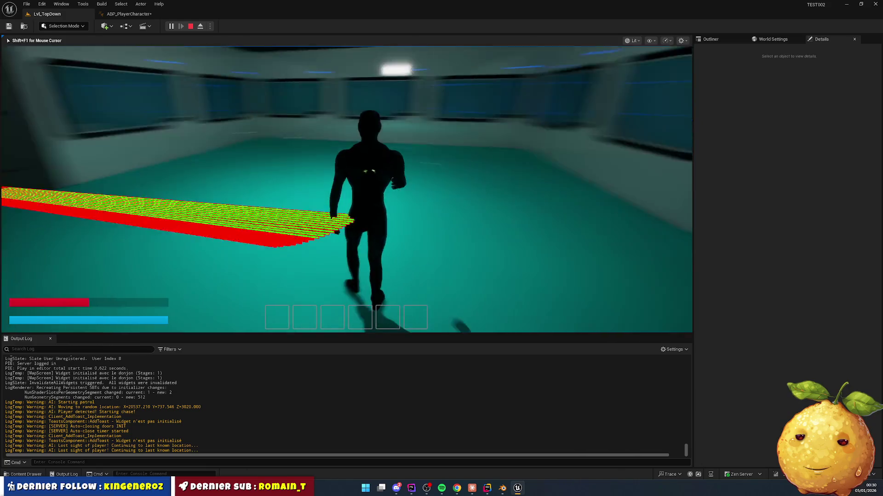
pyautogui.press('w')
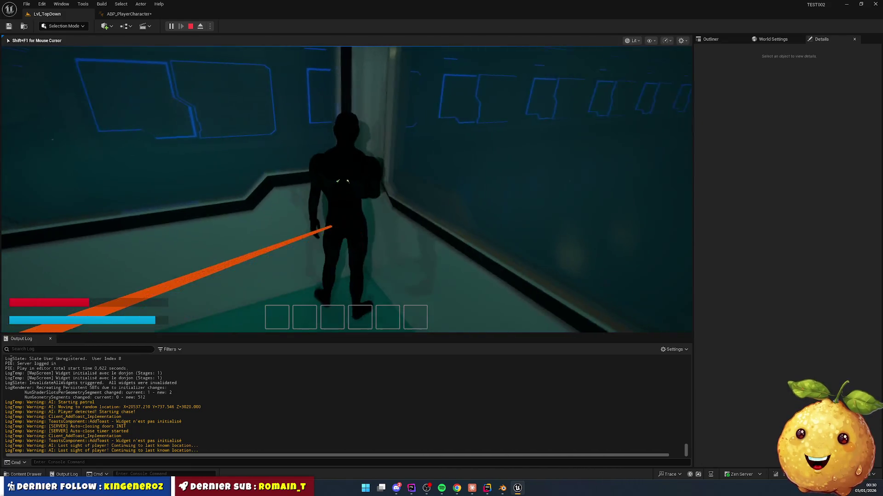
pyautogui.press('w')
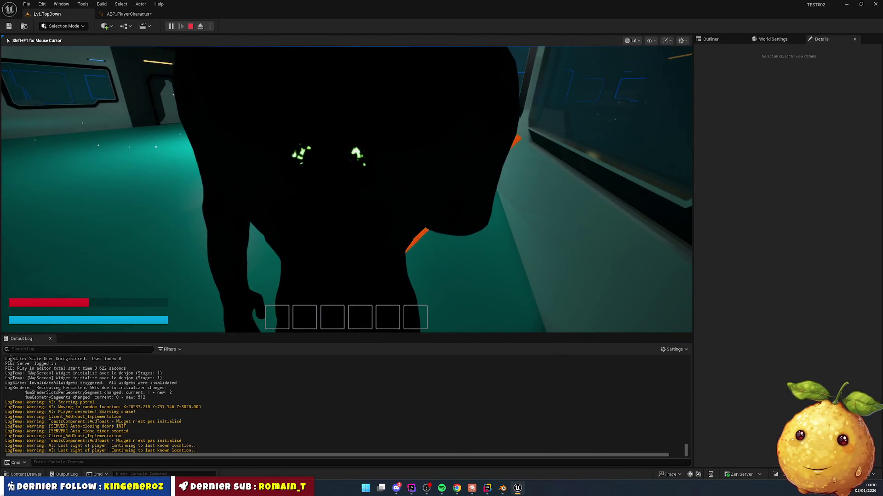
pyautogui.press('w')
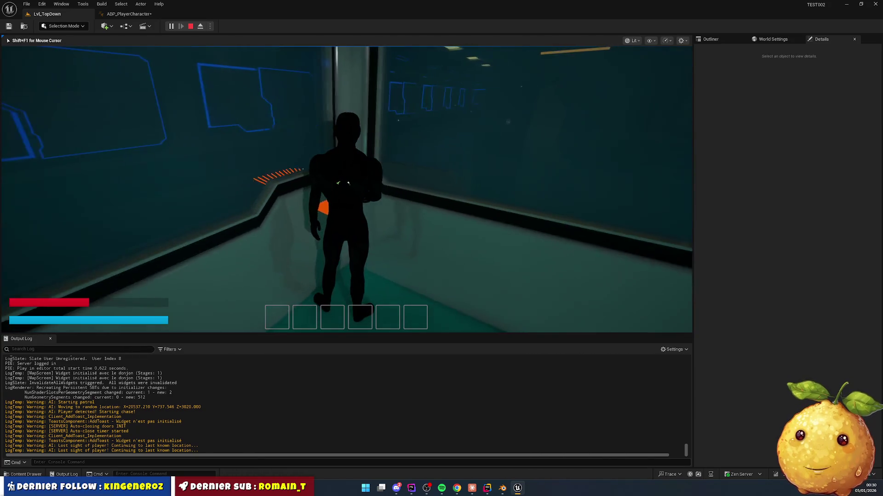
pyautogui.press('w')
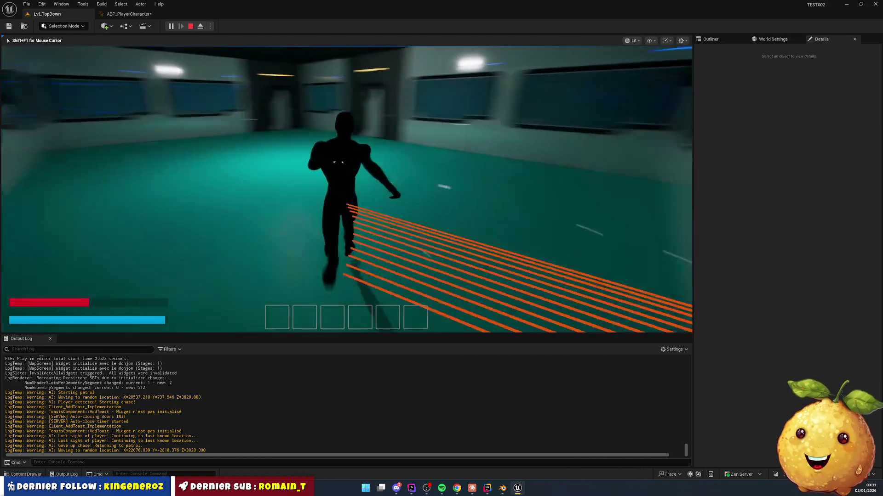
pyautogui.press('w')
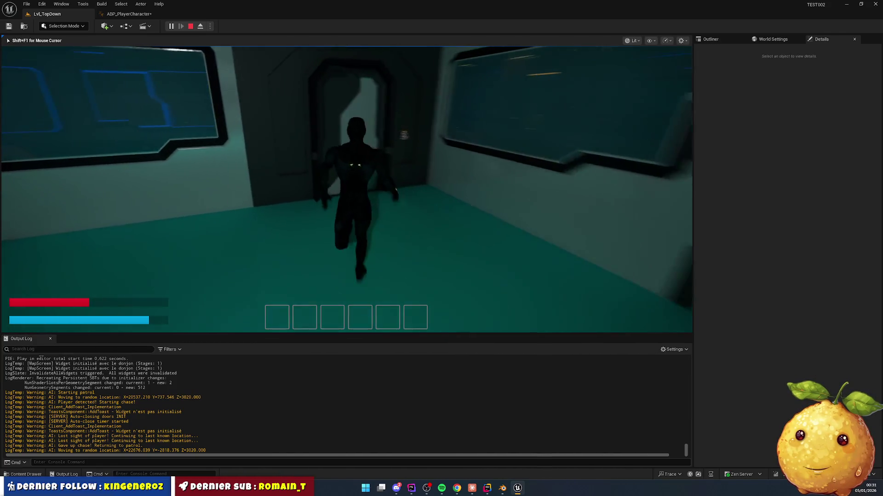
pyautogui.press('w')
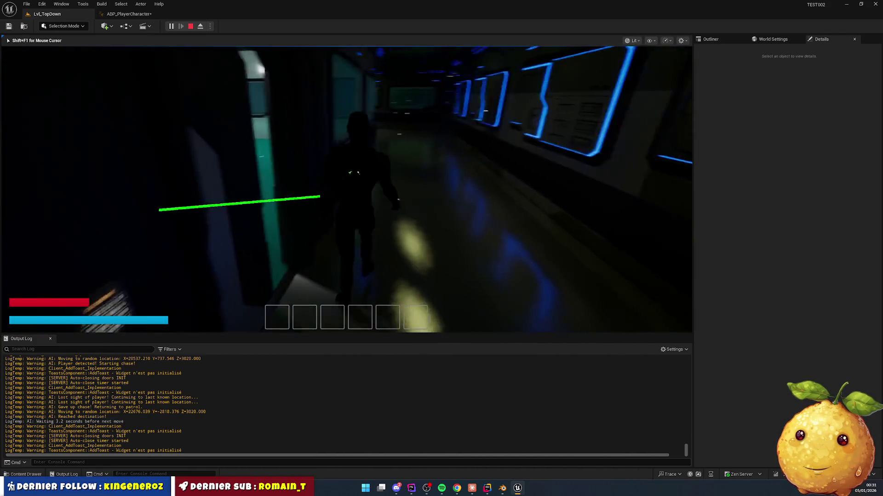
pyautogui.press('w')
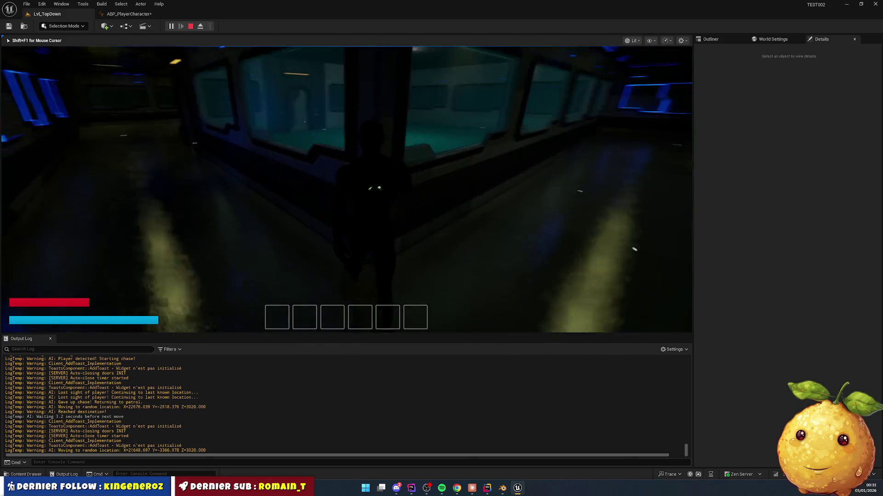
pyautogui.press('w')
pyautogui.press('w')
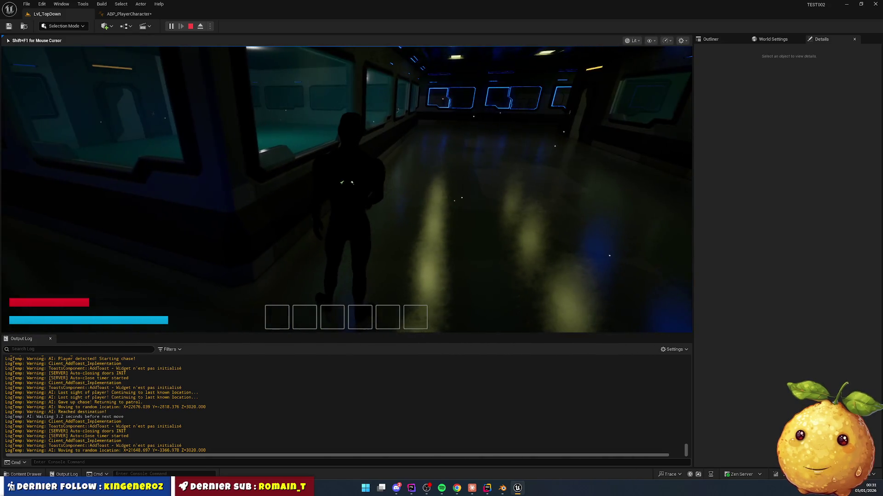
pyautogui.press('w')
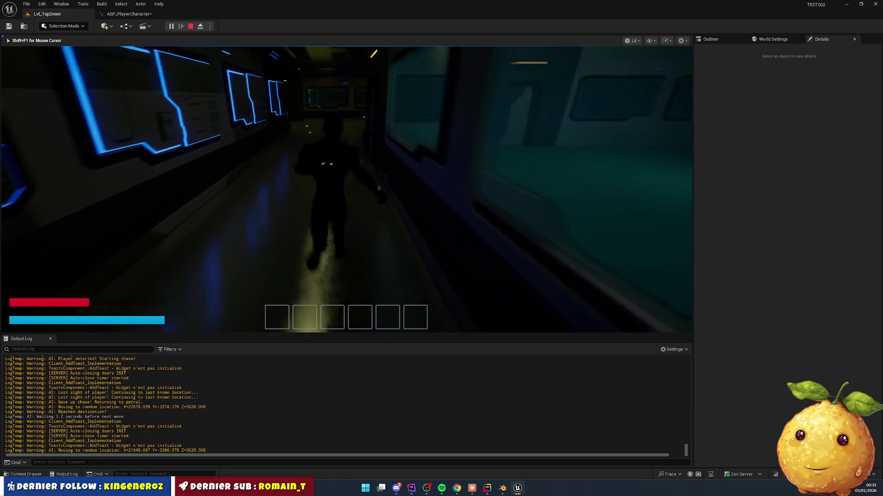
pyautogui.press('w')
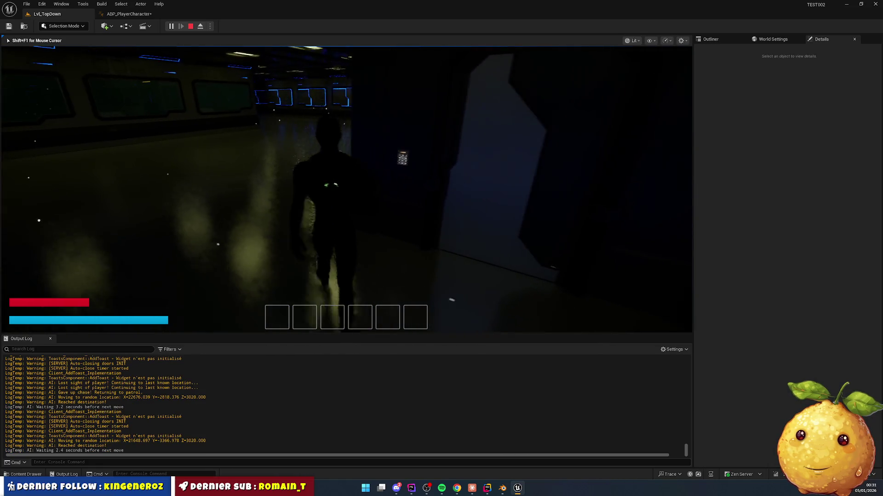
# - Drag the flashlight from the inventory into hotbar slot 3, close the inventory and select slot 3
pyautogui.press('e')
pyautogui.press('Tab')
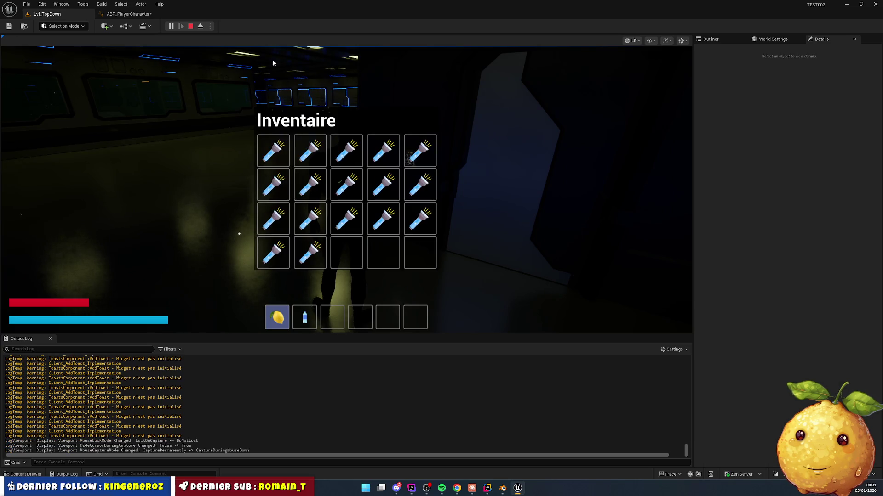
pyautogui.moveTo(276, 154)
pyautogui.mouseDown()
pyautogui.moveTo(343, 339)
pyautogui.moveTo(339, 327)
pyautogui.mouseUp()
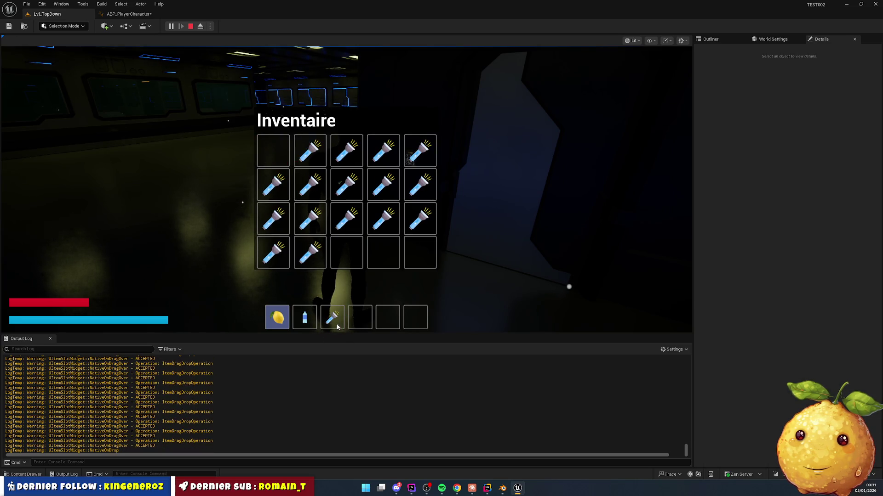
pyautogui.press('Tab')
pyautogui.press('3')
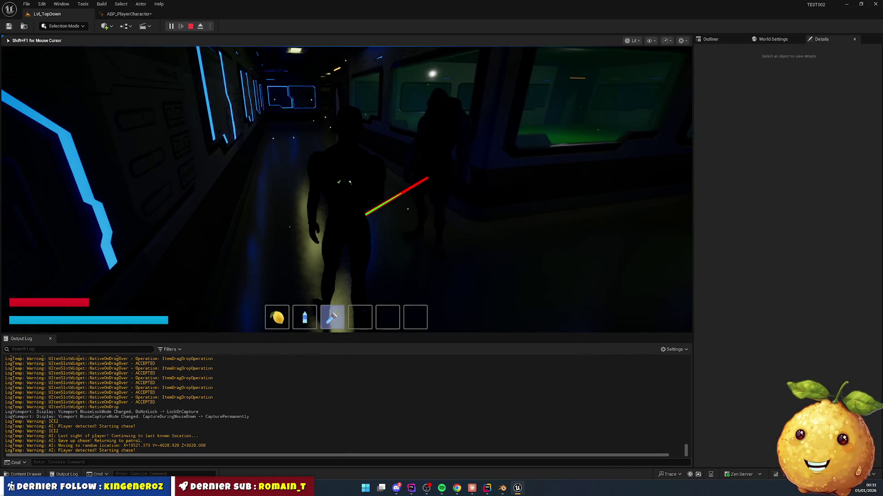
# - Release the mouse from the game, open the Content Drawer and go up to Content
pyautogui.press('super')
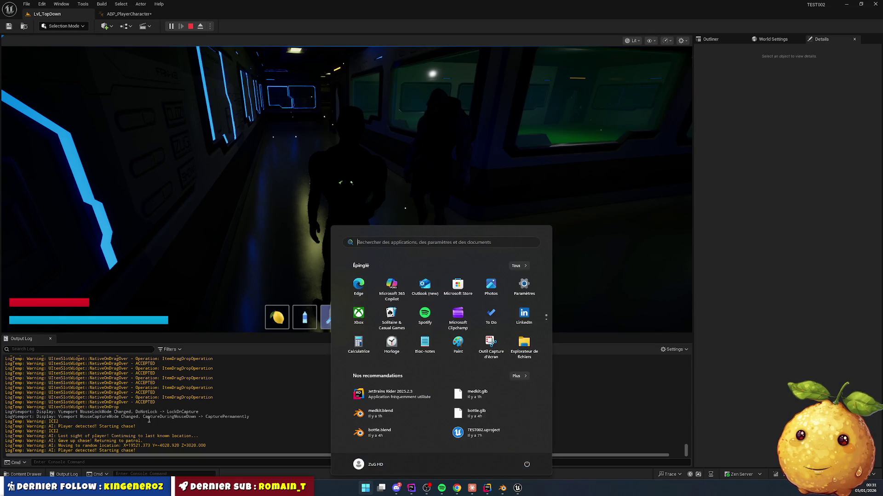
pyautogui.press('super')
pyautogui.click(30, 476)
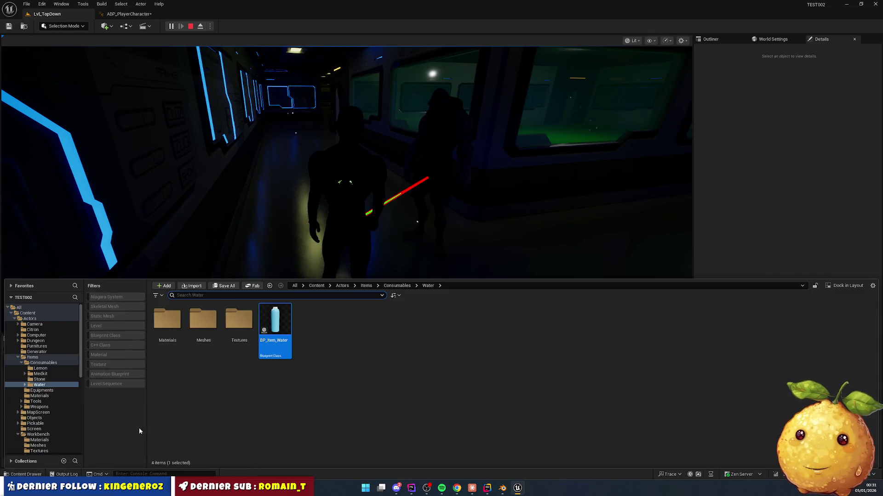
pyautogui.click(344, 287)
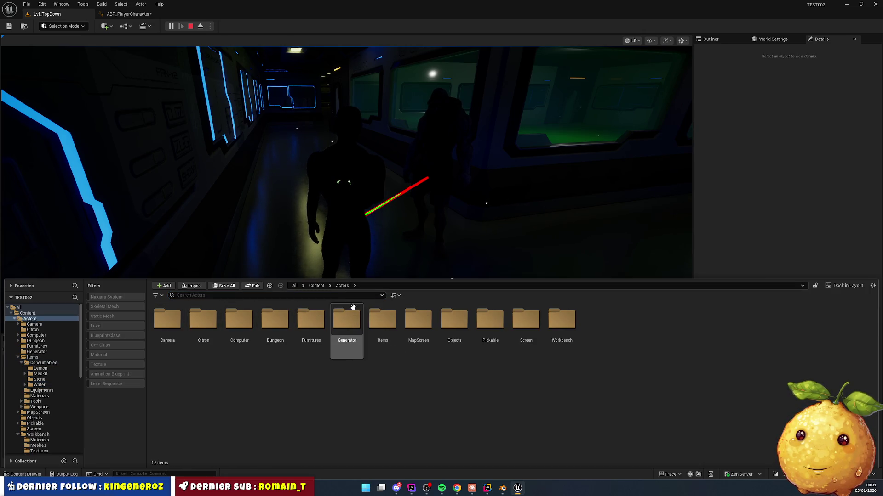
pyautogui.click(317, 286)
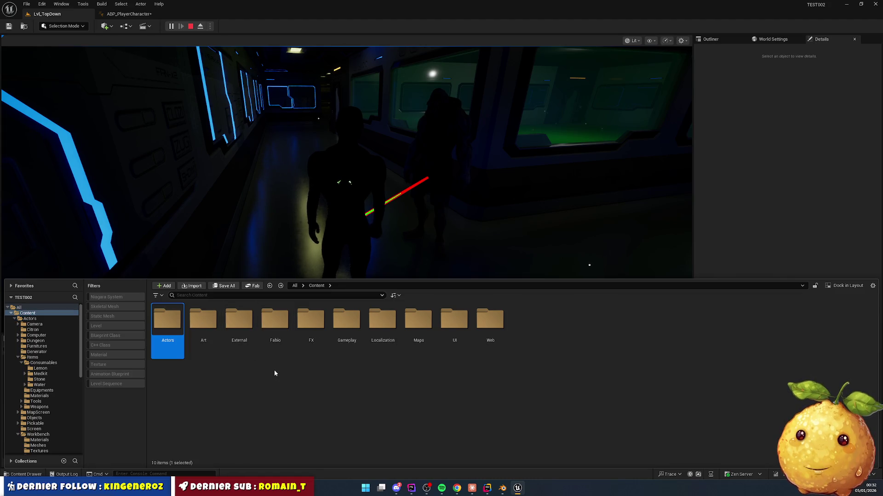
# - Browse Gameplay > GameFlow > Characters > TartufCharacter > Materials and select M_TartufCharacter_Material
pyautogui.doubleClick(347, 322)
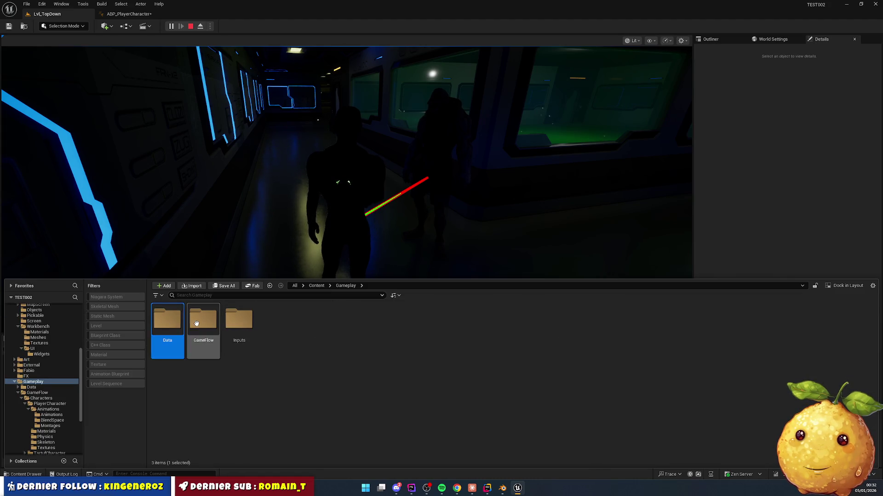
pyautogui.doubleClick(197, 324)
pyautogui.doubleClick(195, 327)
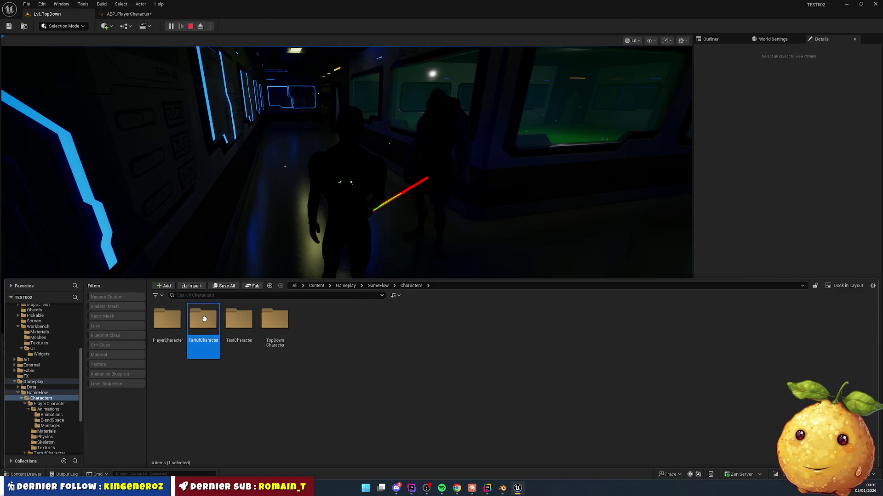
pyautogui.doubleClick(205, 319)
pyautogui.doubleClick(203, 321)
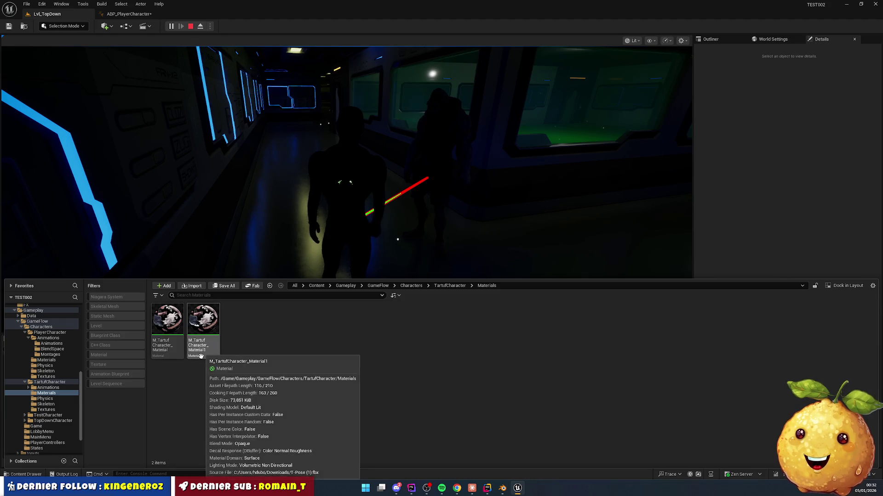
pyautogui.moveTo(213, 354)
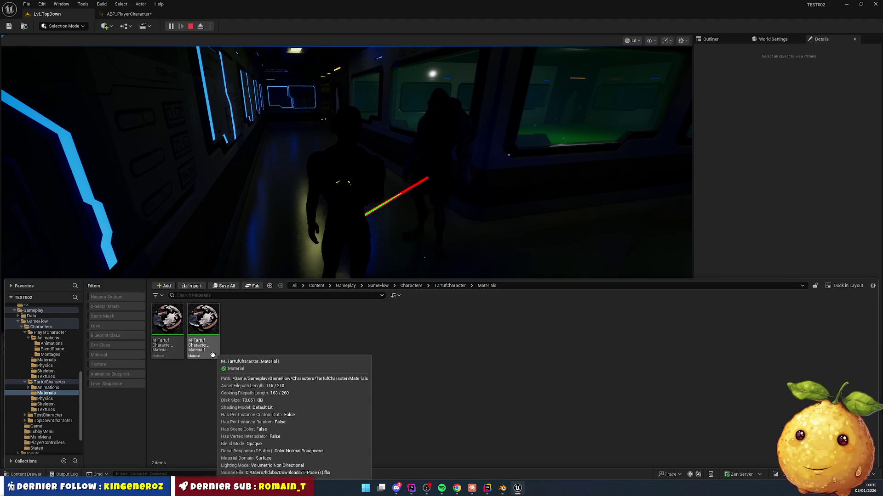
pyautogui.click(167, 322)
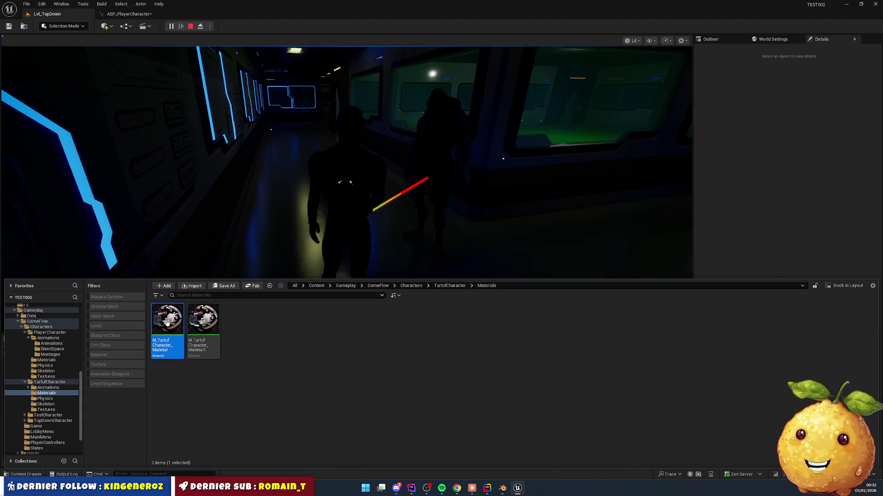
# - Rearrange the diffuse nodes: the black Constant, the Lerp, DiffuseColorMap and DiffuseColorMapWeight
pyautogui.scroll(-1, 408, 291)
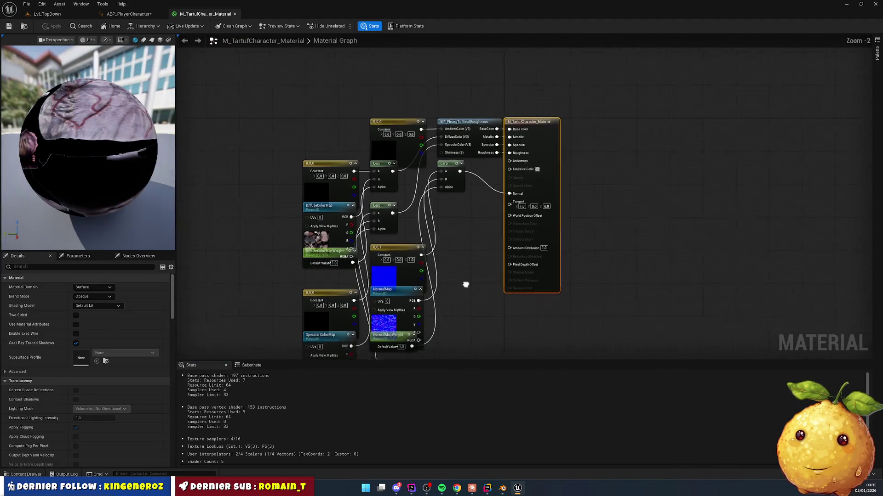
pyautogui.moveTo(465, 286)
pyautogui.mouseDown()
pyautogui.moveTo(548, 197)
pyautogui.moveTo(498, 238)
pyautogui.moveTo(487, 226)
pyautogui.moveTo(573, 258)
pyautogui.moveTo(653, 217)
pyautogui.moveTo(745, 203)
pyautogui.mouseUp()
pyautogui.scroll(2, 573, 258)
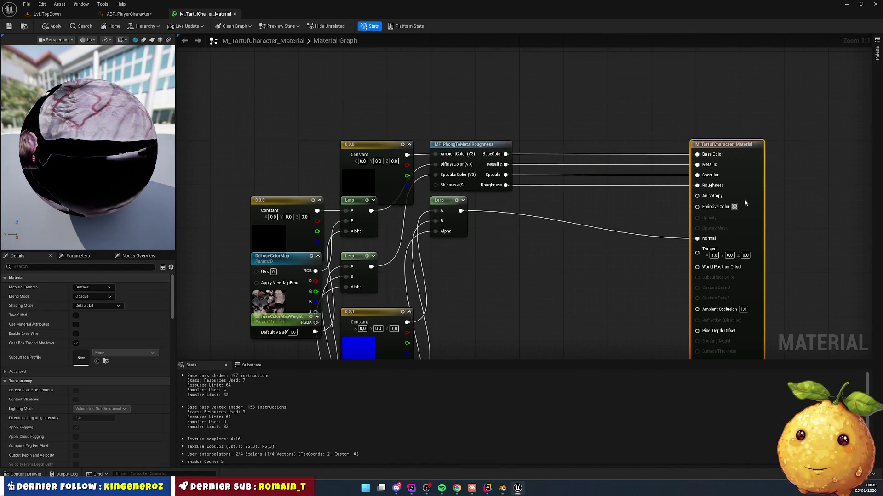
pyautogui.moveTo(469, 156)
pyautogui.mouseDown()
pyautogui.moveTo(488, 153)
pyautogui.moveTo(455, 151)
pyautogui.moveTo(572, 145)
pyautogui.mouseUp()
pyautogui.press('Escape')
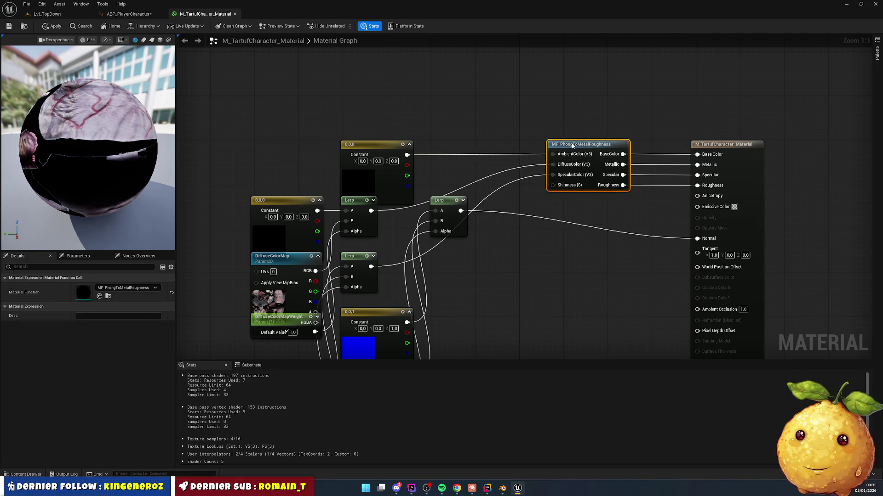
pyautogui.moveTo(389, 146)
pyautogui.mouseDown()
pyautogui.moveTo(354, 81)
pyautogui.moveTo(336, 69)
pyautogui.mouseUp()
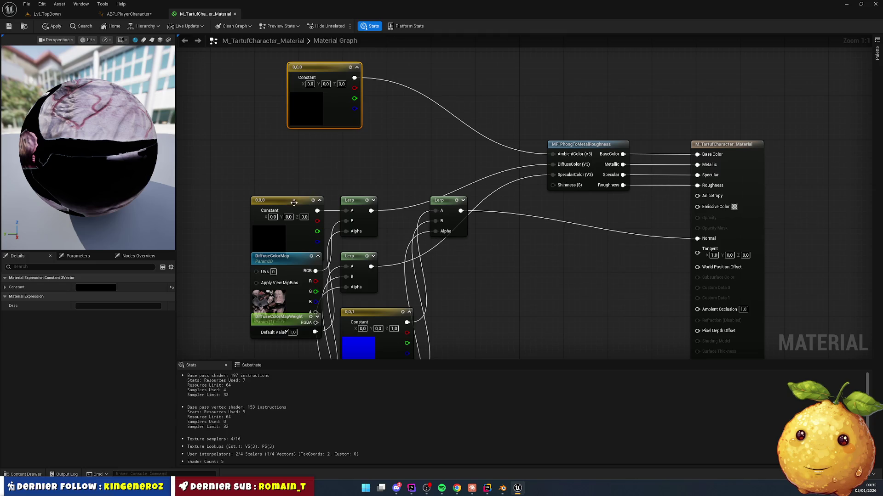
pyautogui.moveTo(294, 202)
pyautogui.mouseDown()
pyautogui.moveTo(294, 157)
pyautogui.moveTo(259, 146)
pyautogui.mouseUp()
pyautogui.moveTo(355, 200)
pyautogui.mouseDown()
pyautogui.moveTo(363, 144)
pyautogui.moveTo(482, 107)
pyautogui.mouseUp()
pyautogui.moveTo(410, 225)
pyautogui.mouseDown()
pyautogui.moveTo(331, 207)
pyautogui.moveTo(371, 180)
pyautogui.mouseUp()
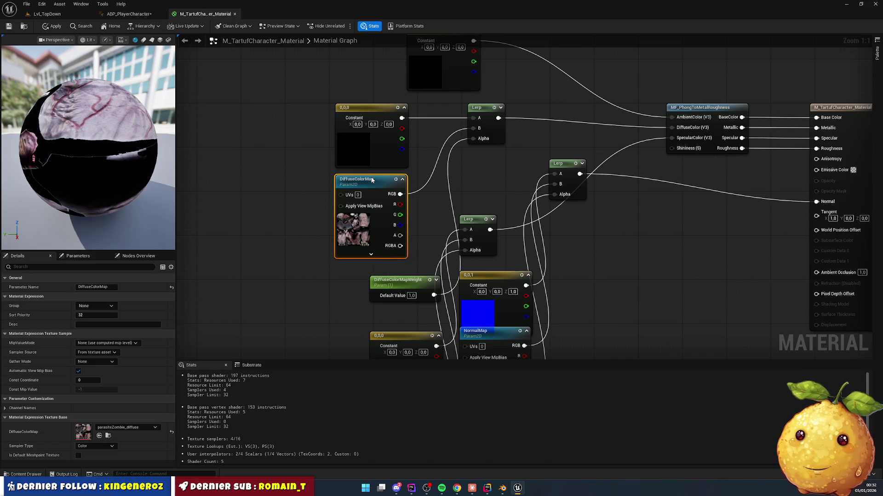
pyautogui.click(473, 180)
pyautogui.scroll(-1, 472, 180)
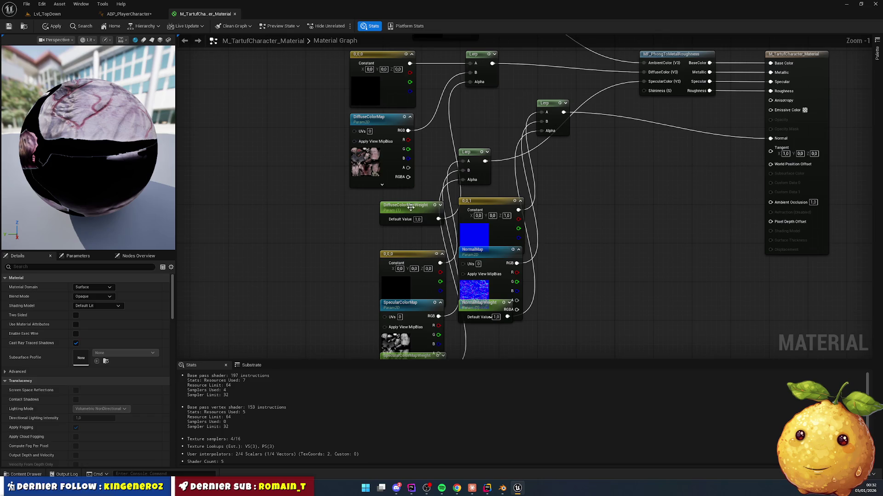
pyautogui.moveTo(411, 208); pyautogui.dragTo(356, 216)
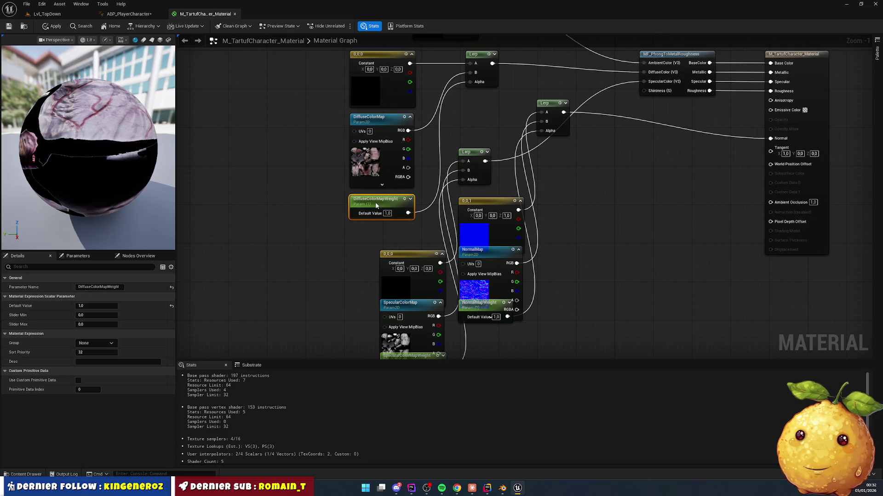
# - Reposition the normal nodes: the Lerps, the blue 0,0,1 constant, NormalMap and NormalMapWeight
pyautogui.moveTo(613, 202)
pyautogui.mouseDown()
pyautogui.moveTo(486, 203)
pyautogui.moveTo(540, 148)
pyautogui.mouseUp()
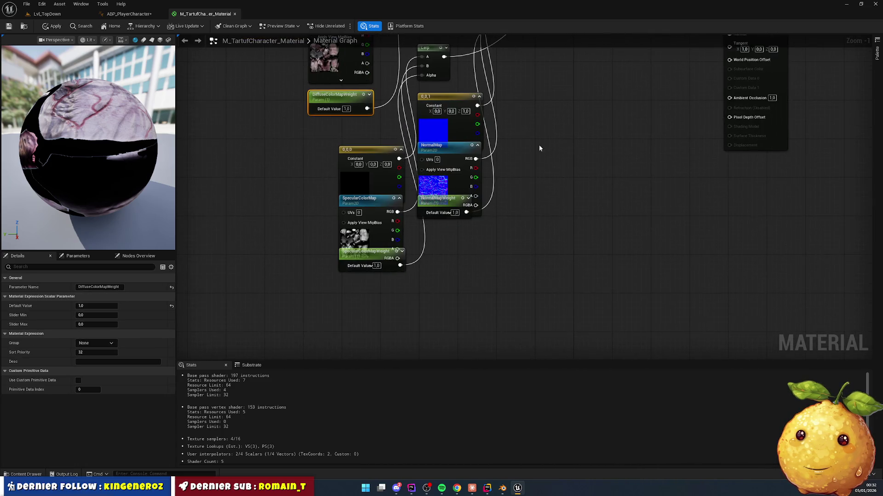
pyautogui.moveTo(465, 111)
pyautogui.mouseDown()
pyautogui.moveTo(452, 106)
pyautogui.moveTo(474, 119)
pyautogui.moveTo(497, 173)
pyautogui.mouseUp()
pyautogui.click(581, 141)
pyautogui.scroll(-1, 503, 209)
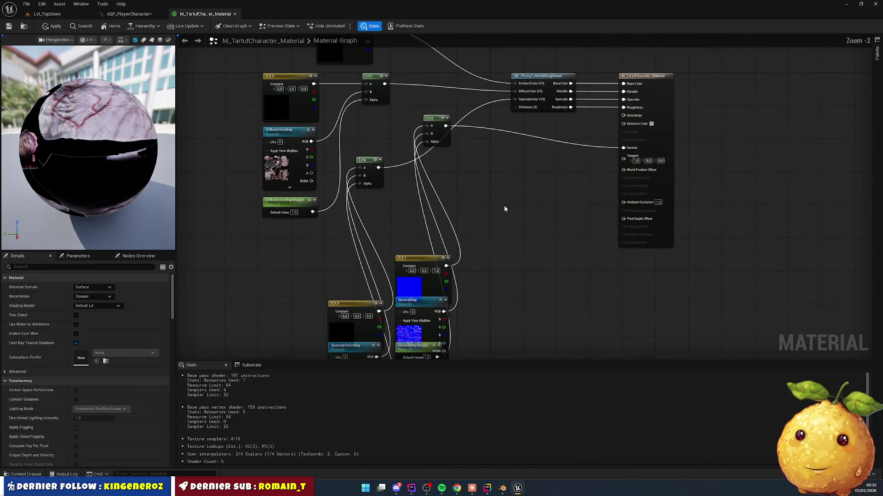
pyautogui.moveTo(432, 121); pyautogui.dragTo(586, 157)
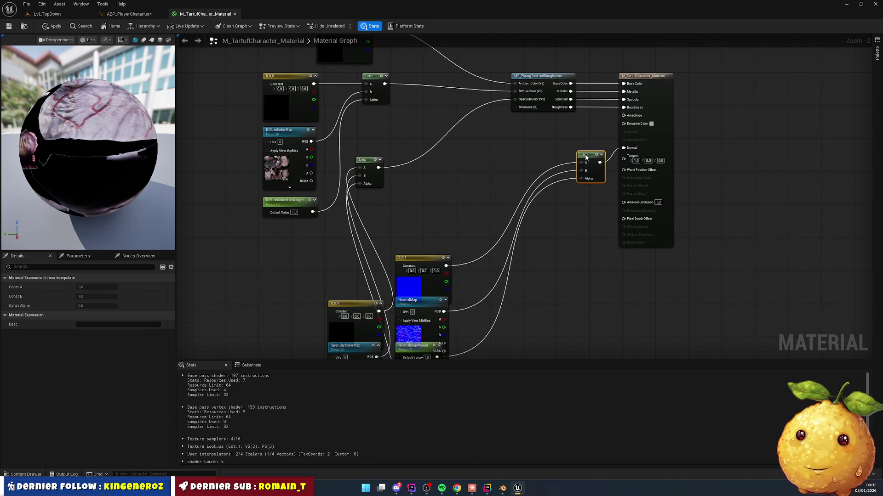
pyautogui.moveTo(359, 160)
pyautogui.mouseDown()
pyautogui.moveTo(505, 133)
pyautogui.moveTo(434, 142)
pyautogui.mouseUp()
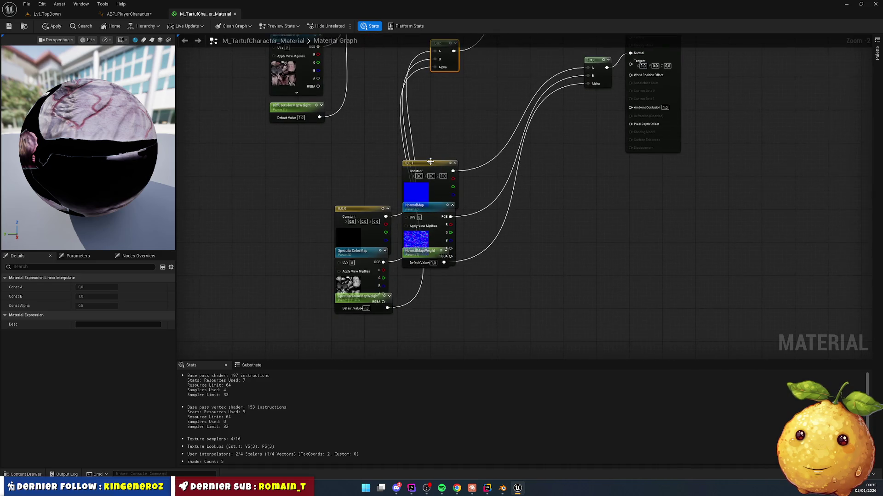
pyautogui.moveTo(453, 203); pyautogui.dragTo(498, 129)
pyautogui.moveTo(431, 207); pyautogui.dragTo(478, 150)
pyautogui.moveTo(429, 253); pyautogui.dragTo(441, 248)
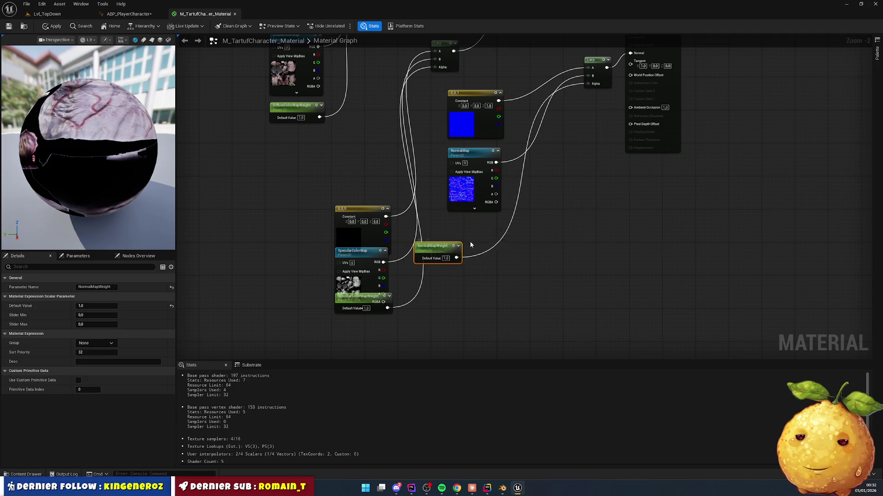
# - Tuck SpecularColorMapWeight under SpecularColorMap and center the Phong function and output node
pyautogui.moveTo(552, 226)
pyautogui.mouseDown()
pyautogui.moveTo(601, 262)
pyautogui.moveTo(639, 315)
pyautogui.mouseUp()
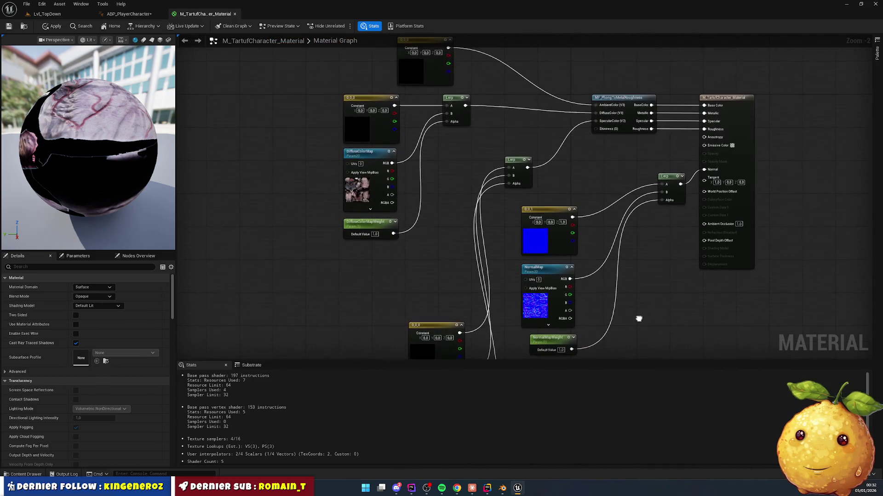
pyautogui.moveTo(416, 318); pyautogui.dragTo(369, 272)
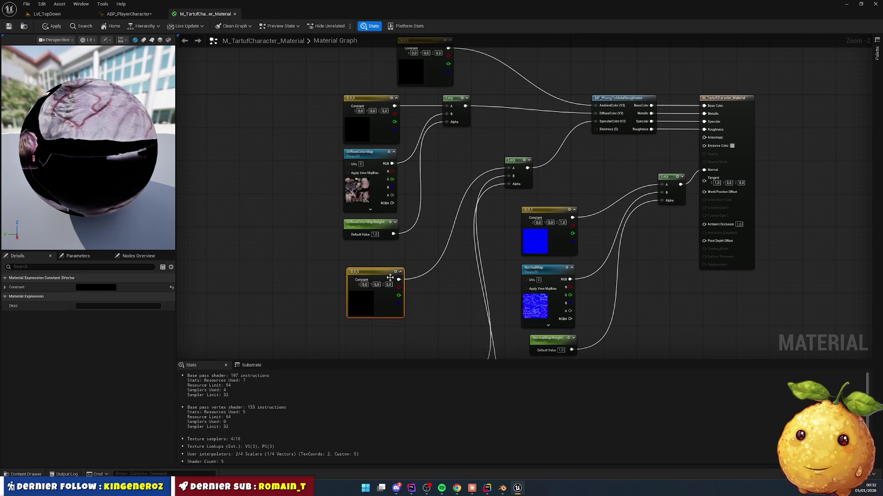
pyautogui.click(390, 278)
pyautogui.moveTo(450, 359)
pyautogui.mouseDown()
pyautogui.moveTo(467, 265)
pyautogui.moveTo(397, 234)
pyautogui.mouseUp()
pyautogui.moveTo(456, 318); pyautogui.dragTo(398, 297)
pyautogui.click(661, 266)
pyautogui.moveTo(734, 43)
pyautogui.mouseDown()
pyautogui.moveTo(487, 195)
pyautogui.moveTo(563, 241)
pyautogui.moveTo(592, 239)
pyautogui.mouseUp()
pyautogui.scroll(2, 592, 239)
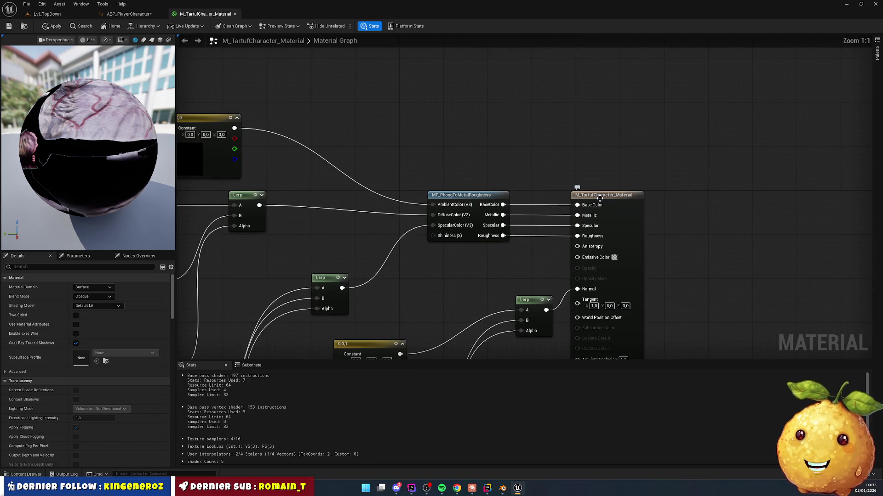
# - Route the Metallic output through a new Multiply node (B 10.0) into the material output
pyautogui.moveTo(600, 198); pyautogui.dragTo(773, 202)
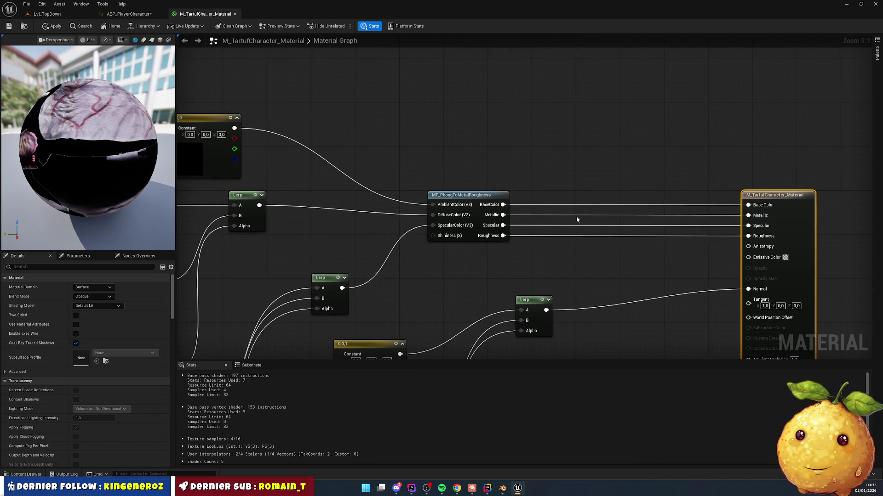
pyautogui.moveTo(503, 215); pyautogui.dragTo(562, 164)
pyautogui.write('multiply')
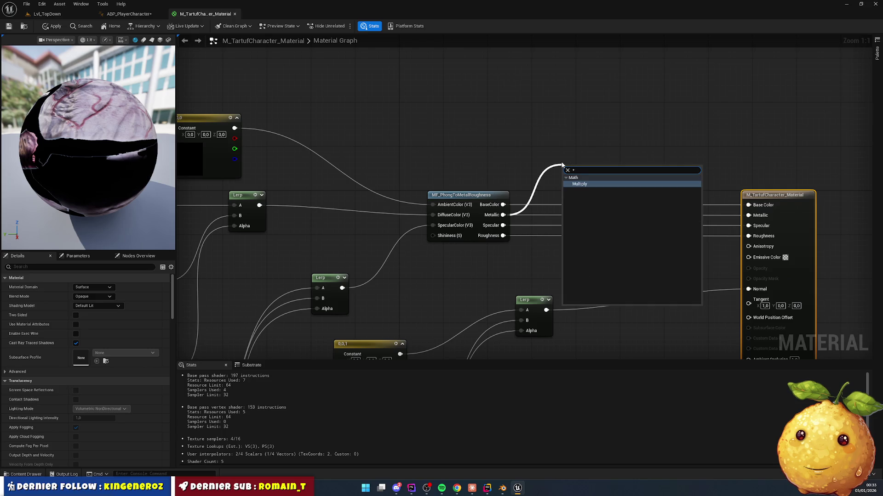
pyautogui.press('Return')
pyautogui.moveTo(592, 178)
pyautogui.mouseDown()
pyautogui.moveTo(721, 225)
pyautogui.moveTo(748, 216)
pyautogui.mouseUp()
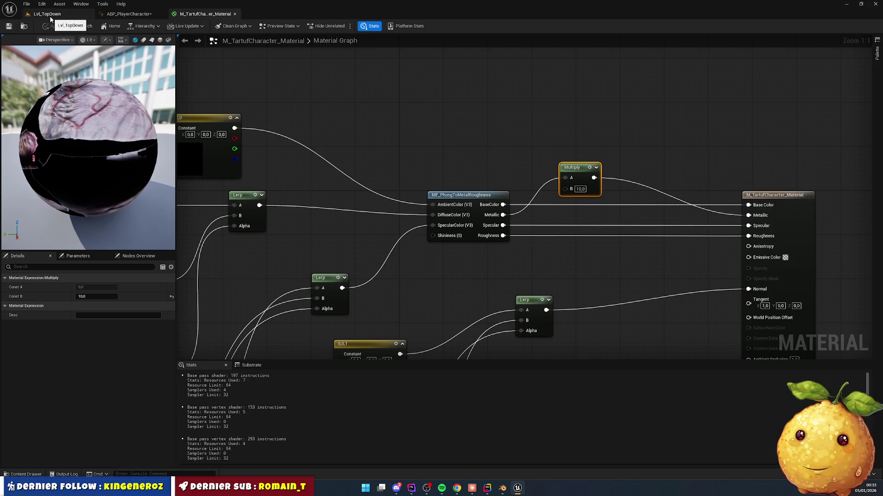
pyautogui.click(51, 15)
# - Retake control of the character in Lvl_TopDown, then return to the TartufCharacter material graph
pyautogui.click(470, 145)
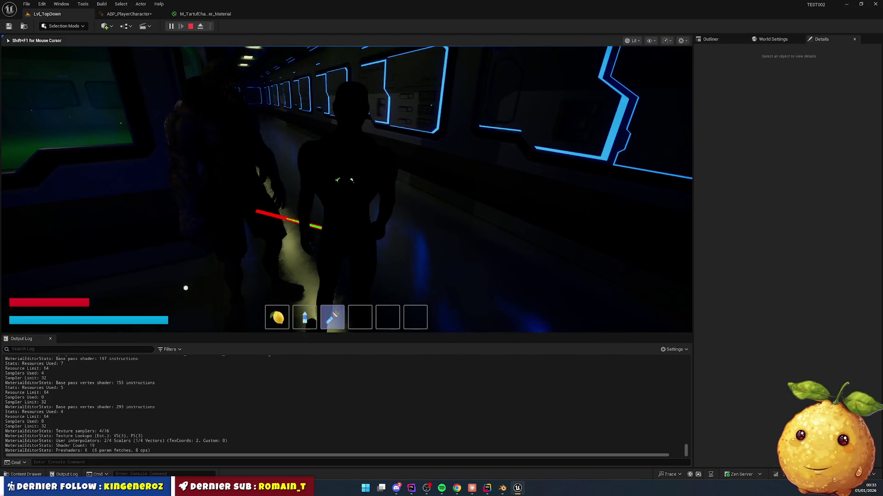
pyautogui.press('super')
pyautogui.click(205, 14)
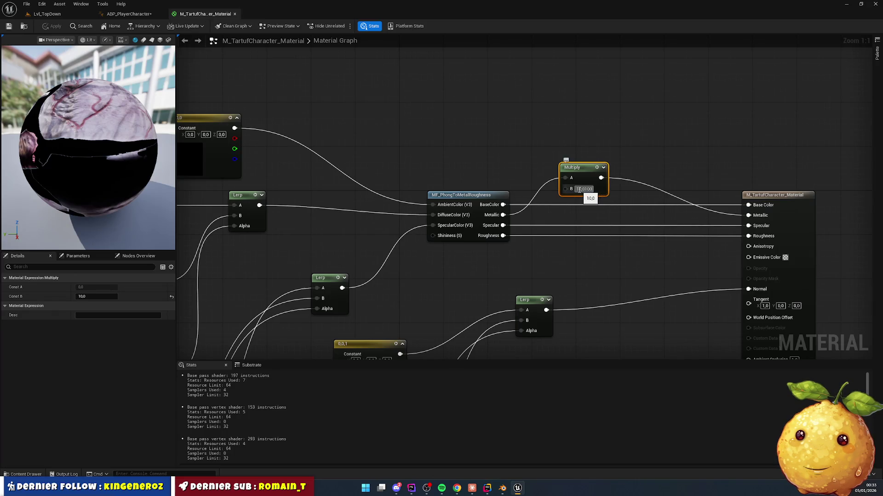
# - Change the Multiply B factor to 100, view the character in the running game, then return to the material
pyautogui.write('00')
pyautogui.press('Return')
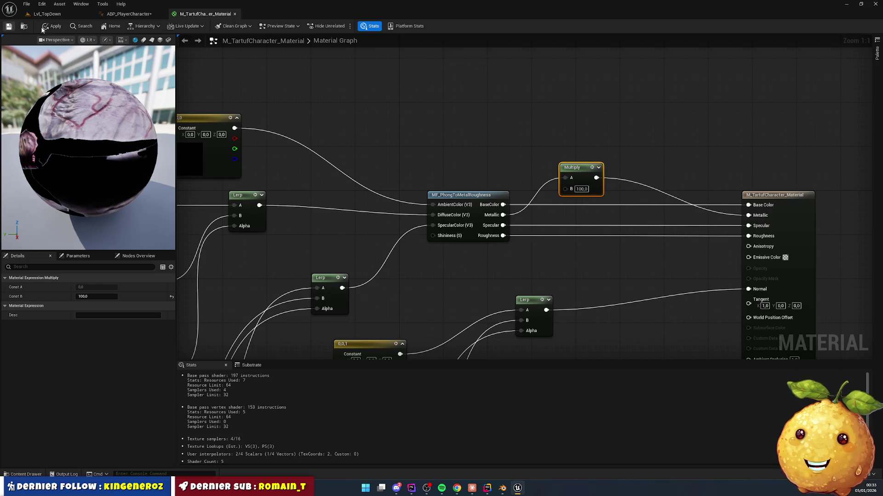
pyautogui.click(129, 13)
pyautogui.click(46, 14)
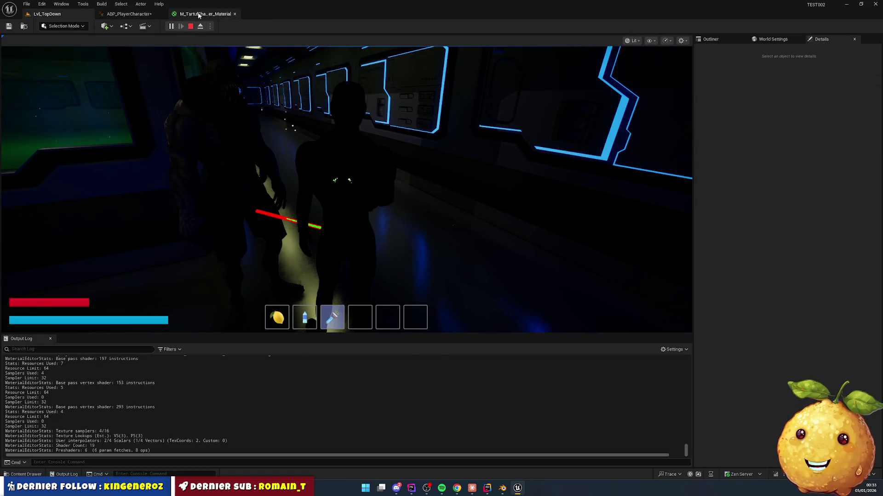
pyautogui.click(199, 15)
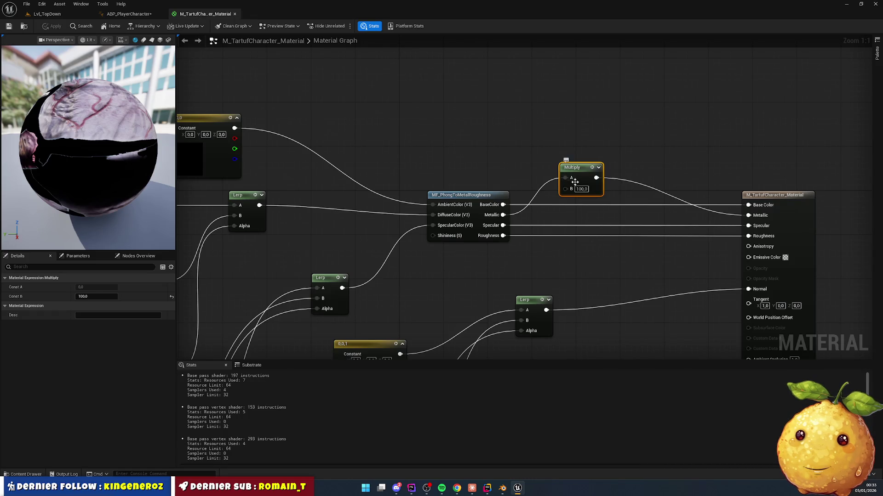
# - Delete the Multiply node and connect Metallic directly to the material's Metallic input
pyautogui.press('Delete')
pyautogui.moveTo(503, 215); pyautogui.dragTo(624, 226)
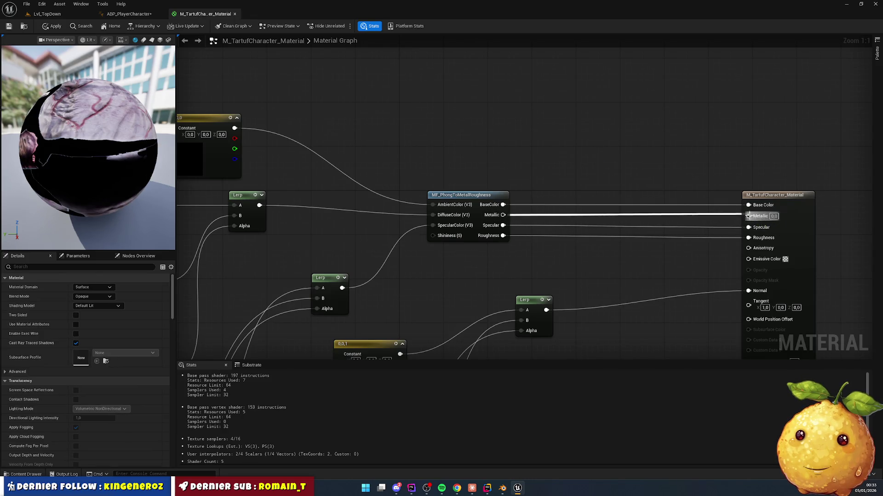
pyautogui.moveTo(748, 216); pyautogui.dragTo(747, 216)
# - Feed a Constant into Emissive Color, trying 1 and then settling on 0.1
pyautogui.moveTo(708, 276)
pyautogui.mouseDown()
pyautogui.moveTo(616, 156)
pyautogui.moveTo(619, 189)
pyautogui.mouseUp()
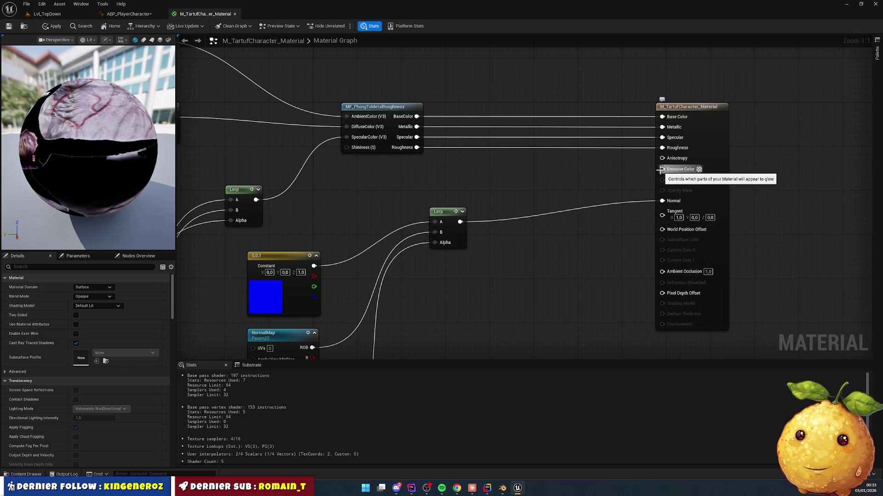
pyautogui.moveTo(662, 169); pyautogui.dragTo(594, 173)
pyautogui.write('Cons')
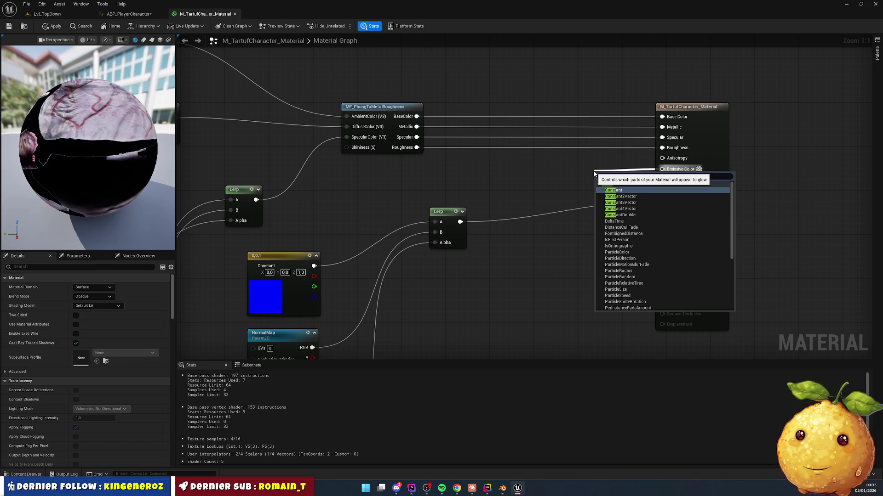
pyautogui.press('Return')
pyautogui.moveTo(611, 178); pyautogui.dragTo(578, 178)
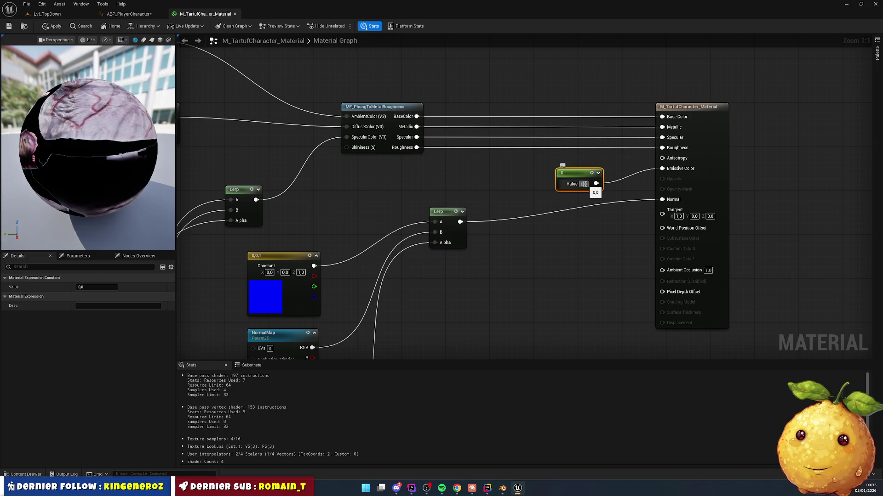
pyautogui.write('1')
pyautogui.press('Return')
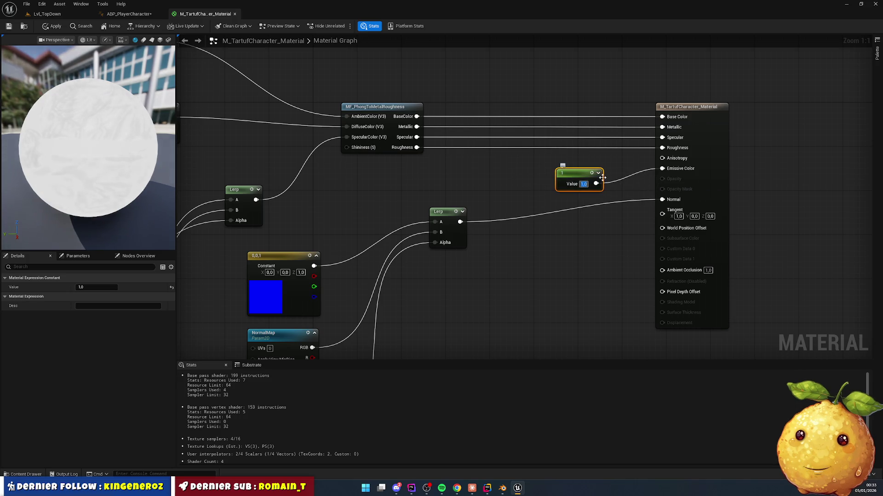
pyautogui.write('0,1')
pyautogui.press('Return')
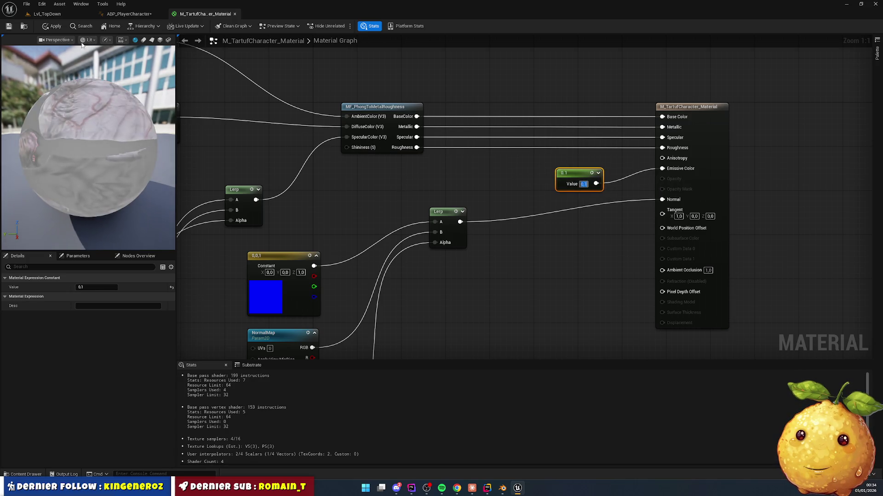
# - Look at the character's faint 0.1 glow in the running Lvl_TopDown game, then stop playing
pyautogui.click(56, 14)
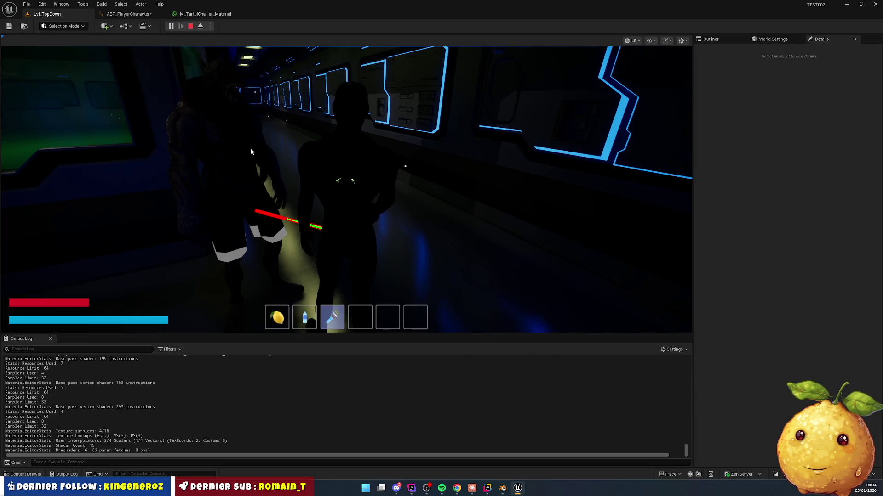
pyautogui.click(237, 259)
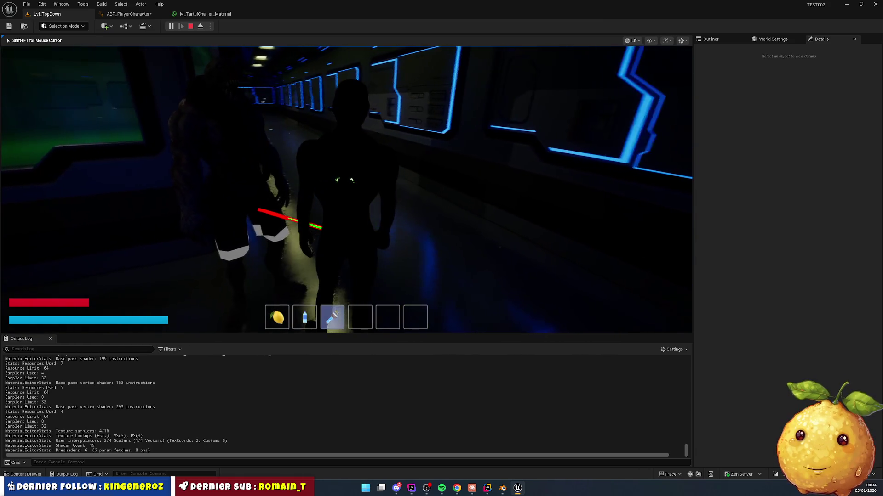
pyautogui.press('Escape')
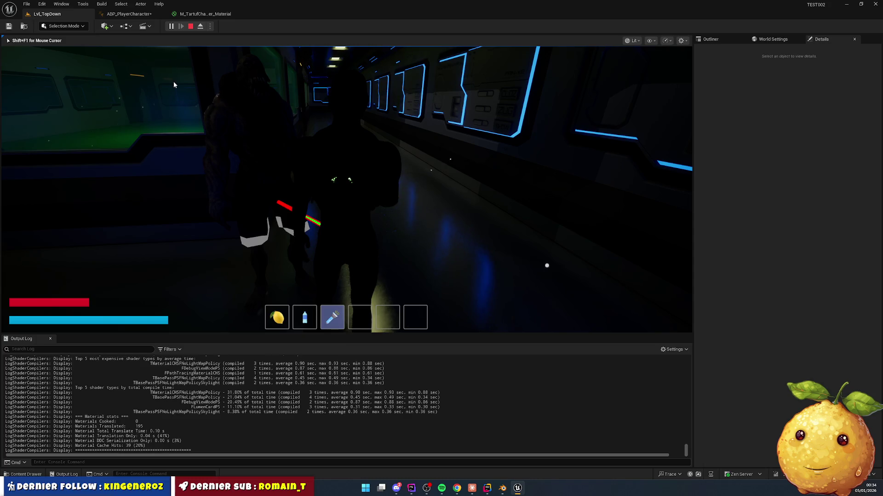
# - Open M_TartufCharacter_Material1 from the Content Drawer
pyautogui.click(25, 476)
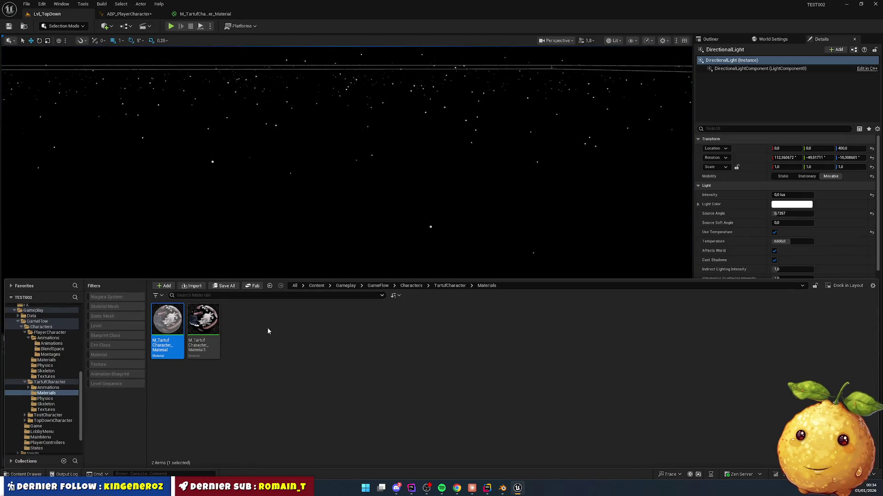
pyautogui.doubleClick(206, 324)
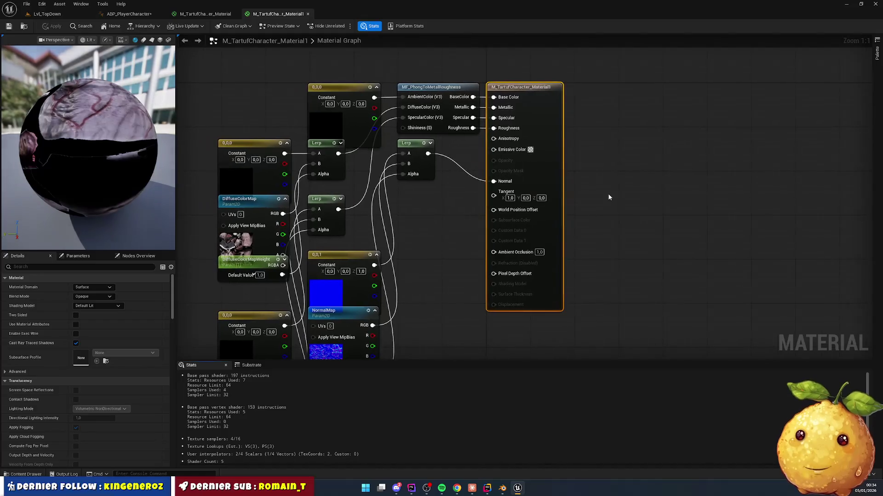
pyautogui.moveTo(547, 173); pyautogui.dragTo(690, 173)
# - Wire a Constant of 1 into Emissive Color and apply the material
pyautogui.moveTo(642, 155); pyautogui.dragTo(524, 220)
pyautogui.write('const')
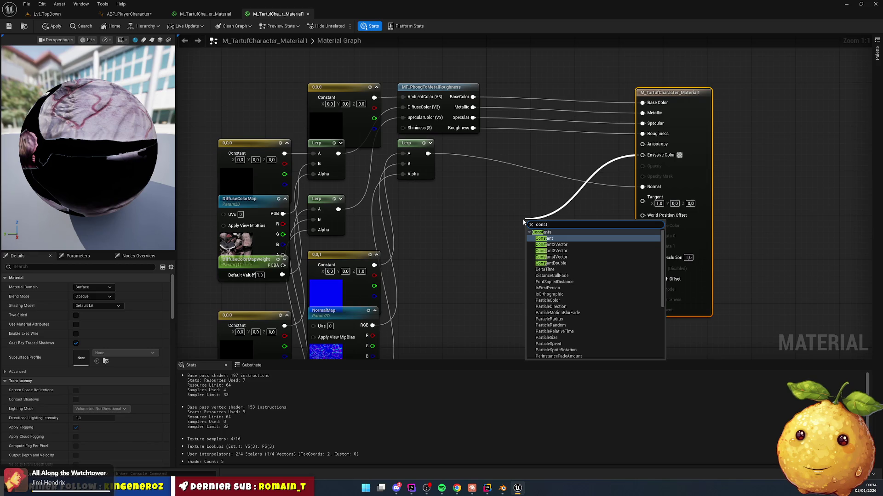
pyautogui.press('Return')
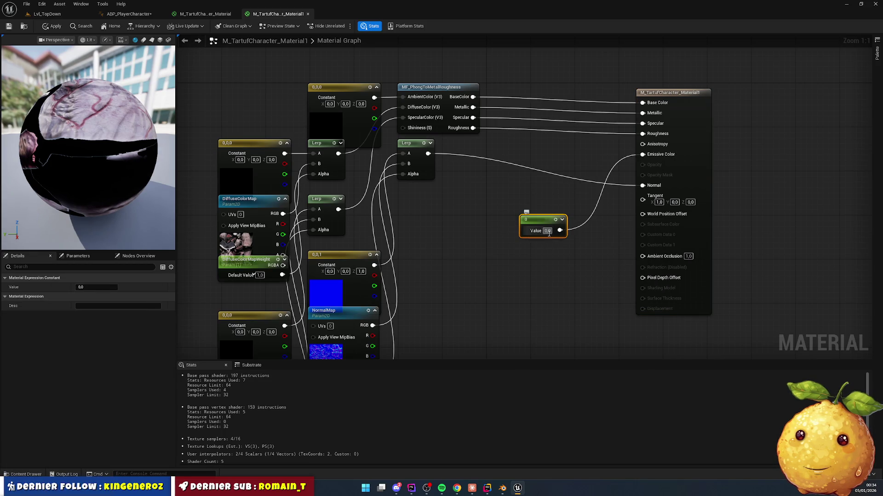
pyautogui.write('1')
pyautogui.press('Return')
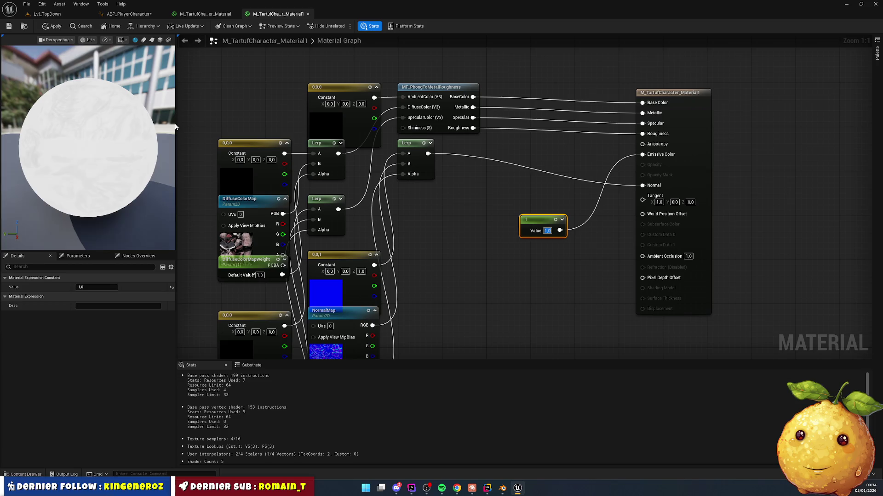
pyautogui.click(9, 27)
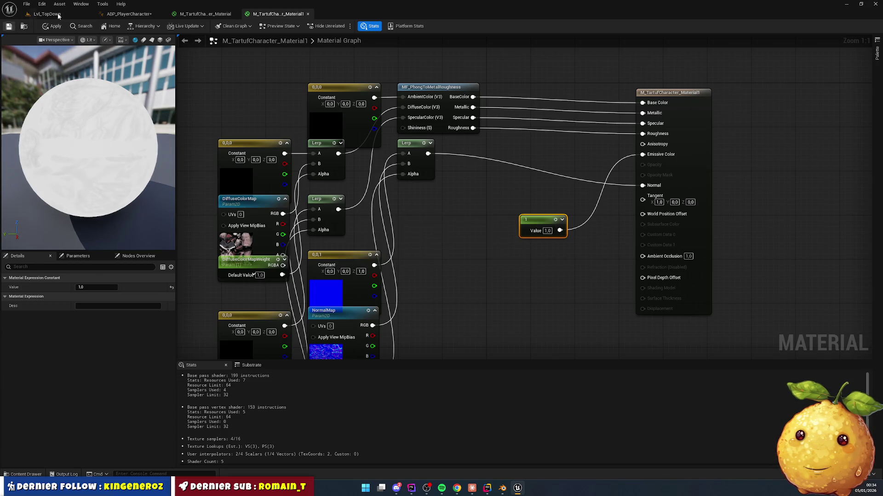
# - Play Lvl_TopDown to see the bright white character, then go back to the Material1 graph
pyautogui.click(59, 15)
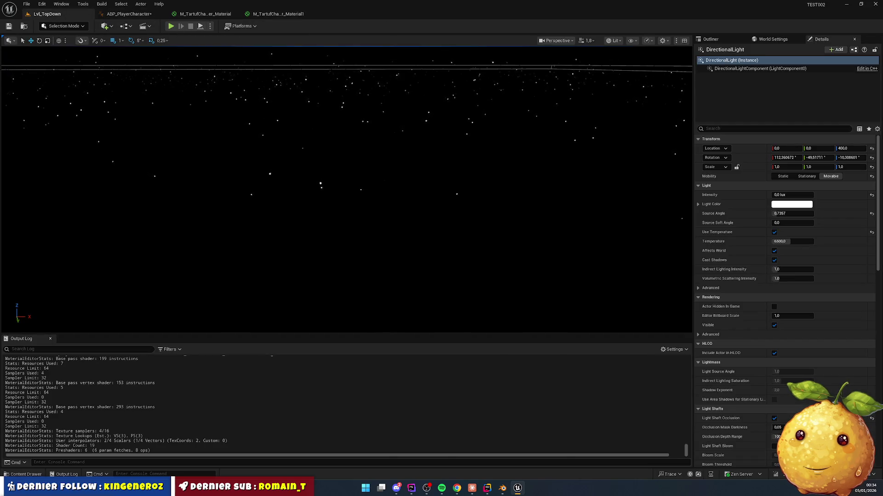
pyautogui.moveTo(299, 183)
pyautogui.mouseDown()
pyautogui.moveTo(299, 193)
pyautogui.moveTo(299, 184)
pyautogui.moveTo(273, 179)
pyautogui.moveTo(273, 188)
pyautogui.moveTo(273, 165)
pyautogui.moveTo(269, 182)
pyautogui.mouseUp()
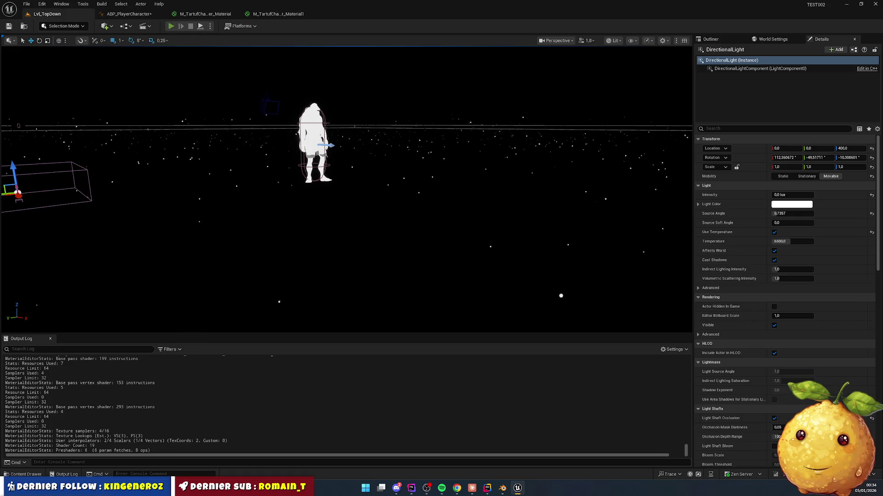
pyautogui.hotkey('alt', 'p')
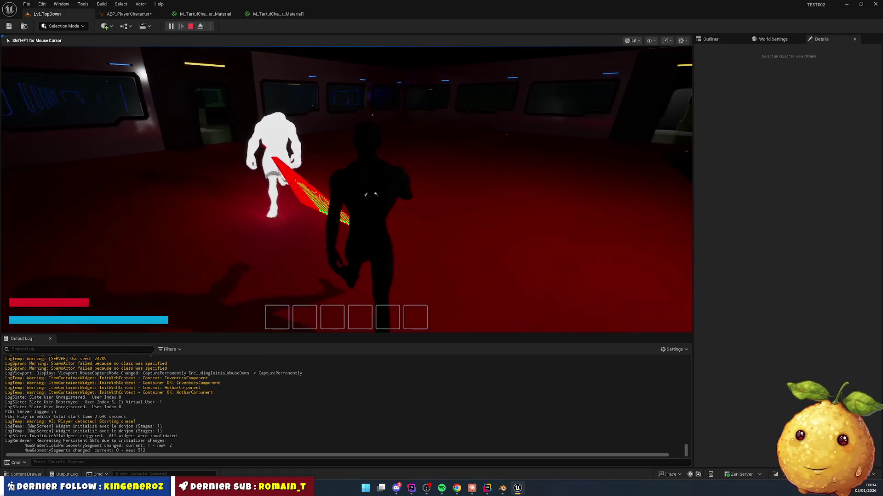
pyautogui.press('super')
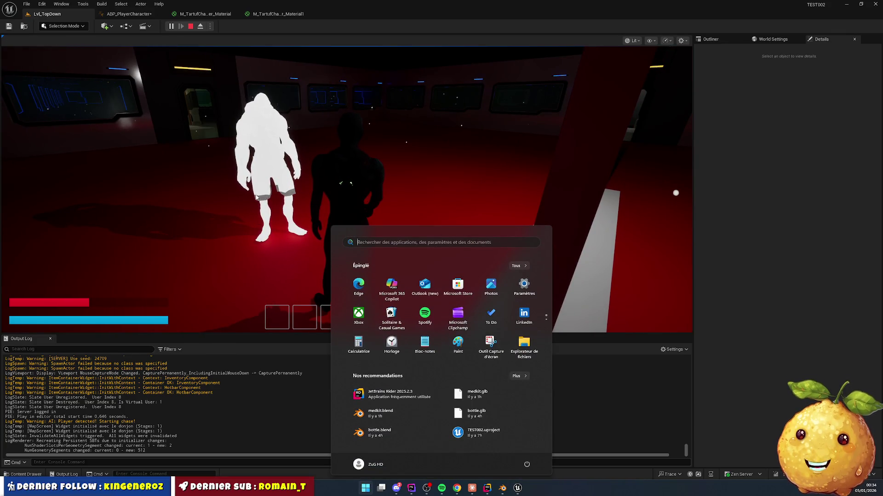
pyautogui.click(275, 14)
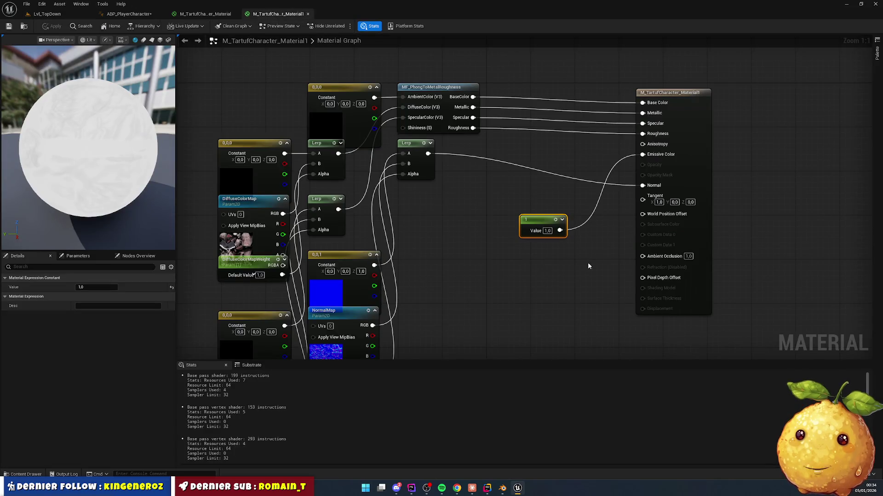
# - Set the emissive Constant to 0.1 and check the dimmer glow in the running game
pyautogui.write('0.1')
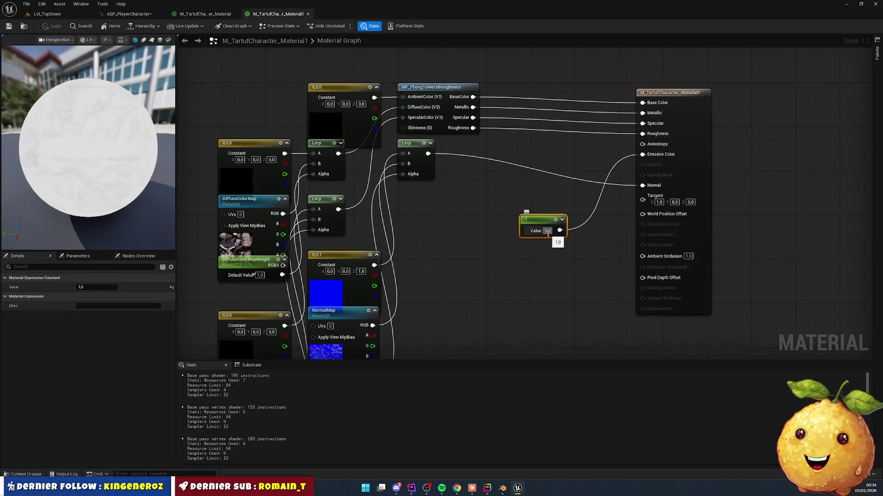
pyautogui.press('Return')
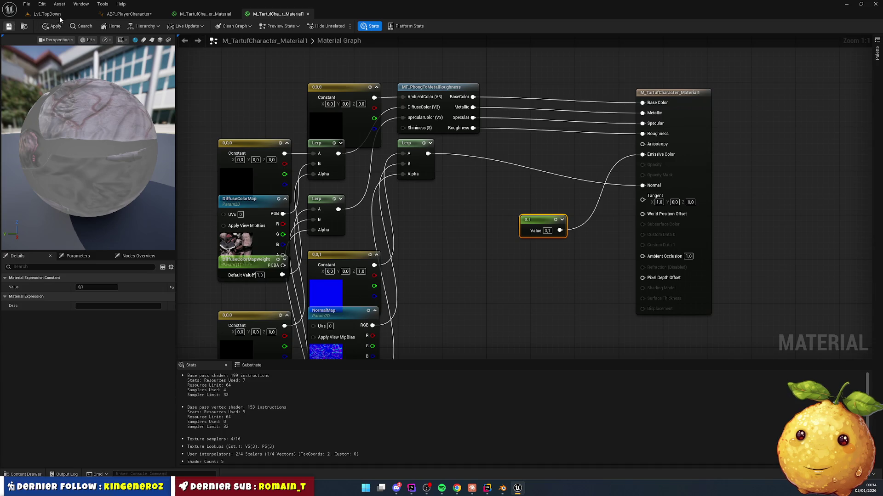
pyautogui.click(51, 14)
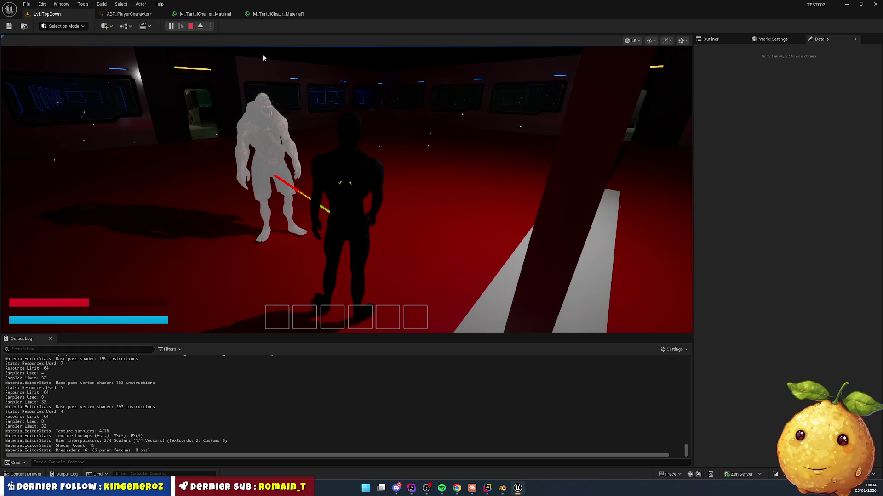
# - Remove the emissive Constant from Material1's graph
pyautogui.click(289, 16)
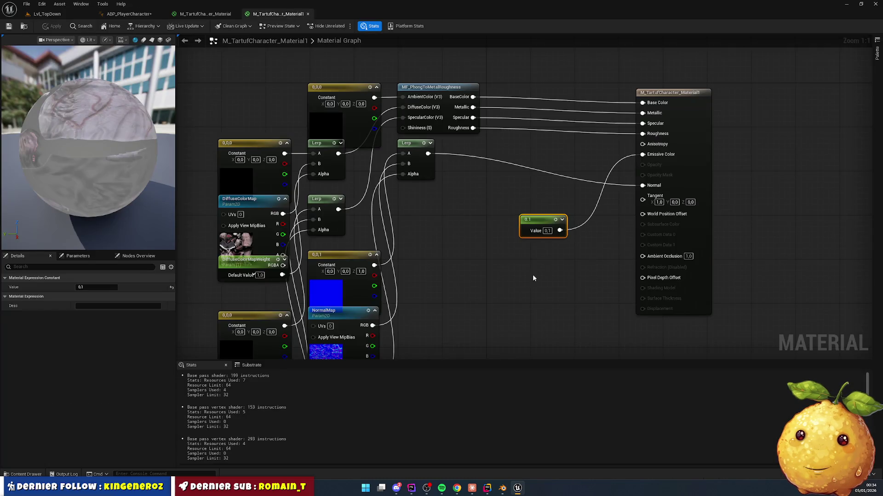
pyautogui.click(545, 217)
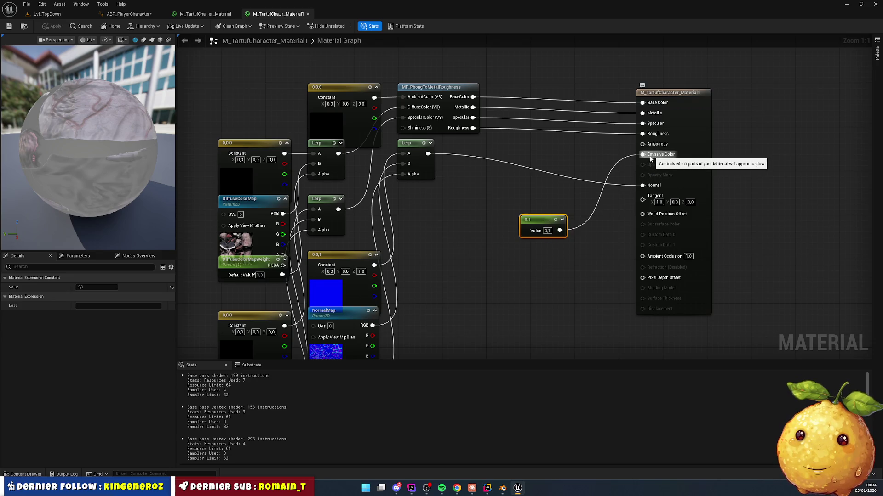
pyautogui.press('Delete')
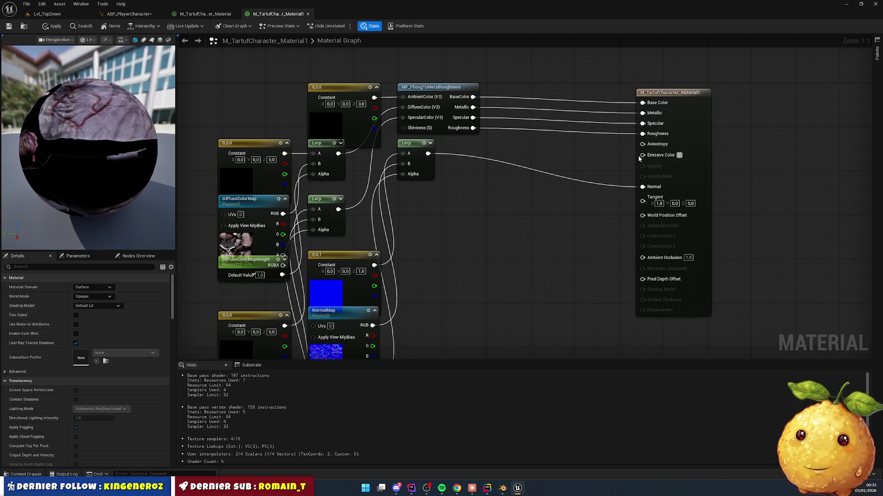
# - Add a three-component constant to Emissive Color, then delete it as unwanted
pyautogui.moveTo(642, 156)
pyautogui.mouseDown()
pyautogui.moveTo(538, 244)
pyautogui.moveTo(528, 231)
pyautogui.mouseUp()
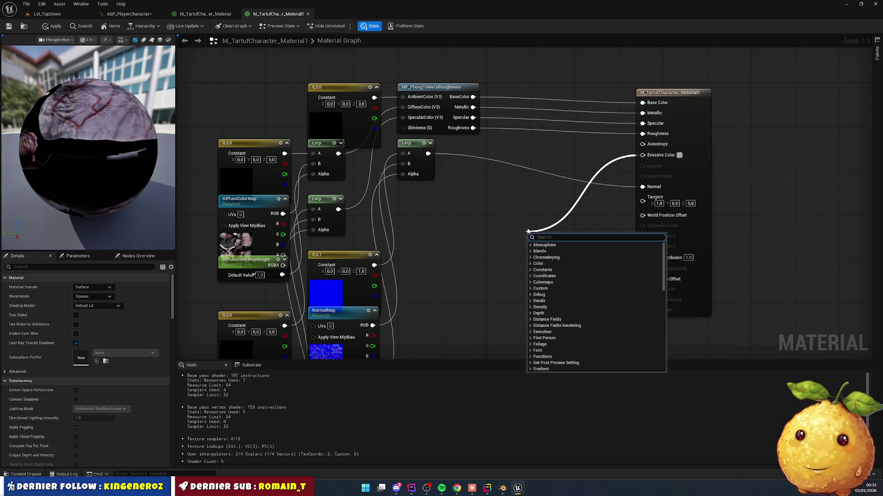
pyautogui.write('const')
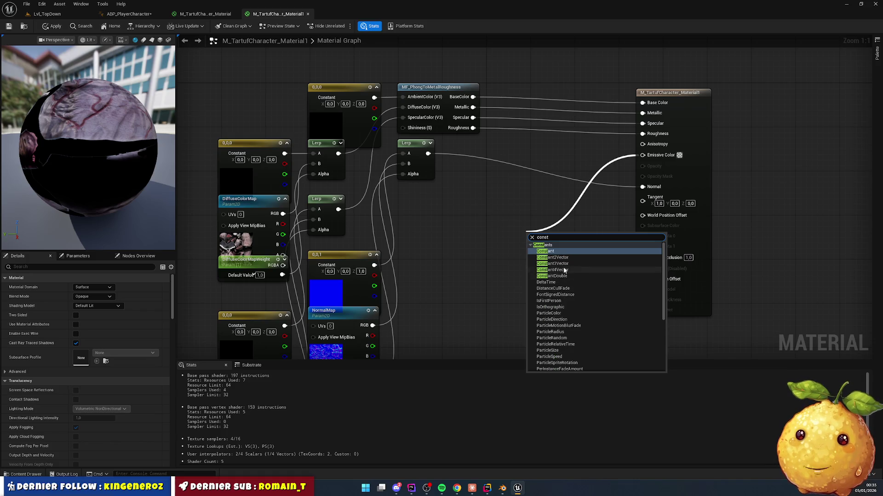
pyautogui.click(551, 264)
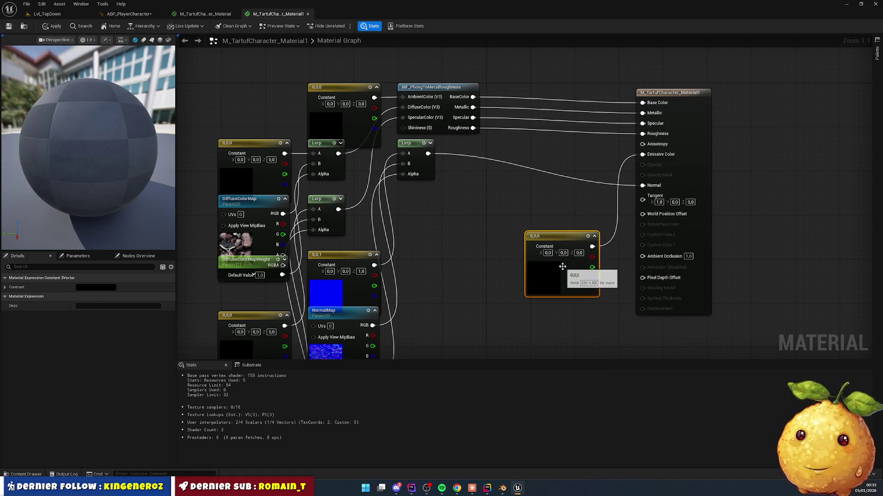
pyautogui.press('Delete')
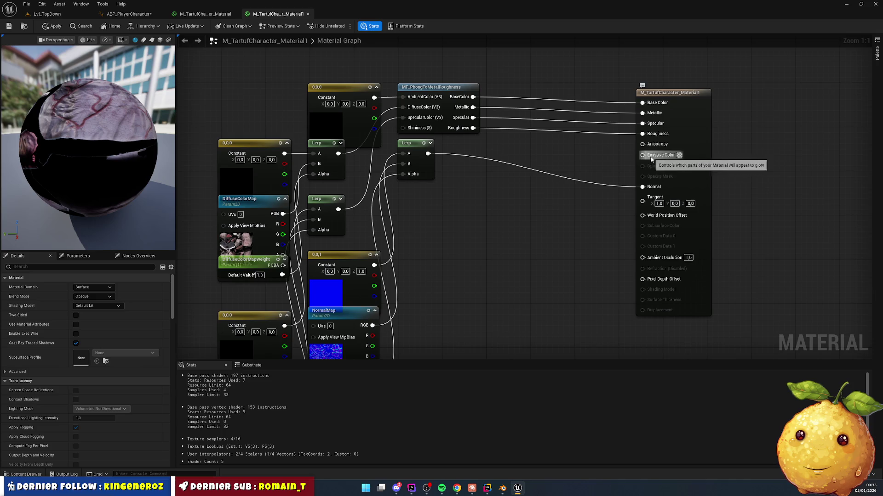
# - Add a Constant4Vector to Emissive Color and convert it to a parameter named 'emissive'
pyautogui.moveTo(642, 155); pyautogui.dragTo(567, 226)
pyautogui.write('const')
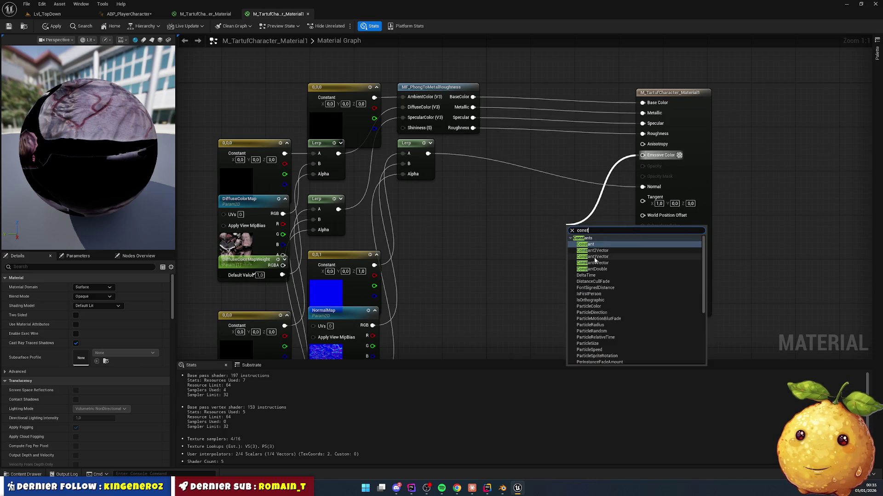
pyautogui.click(592, 263)
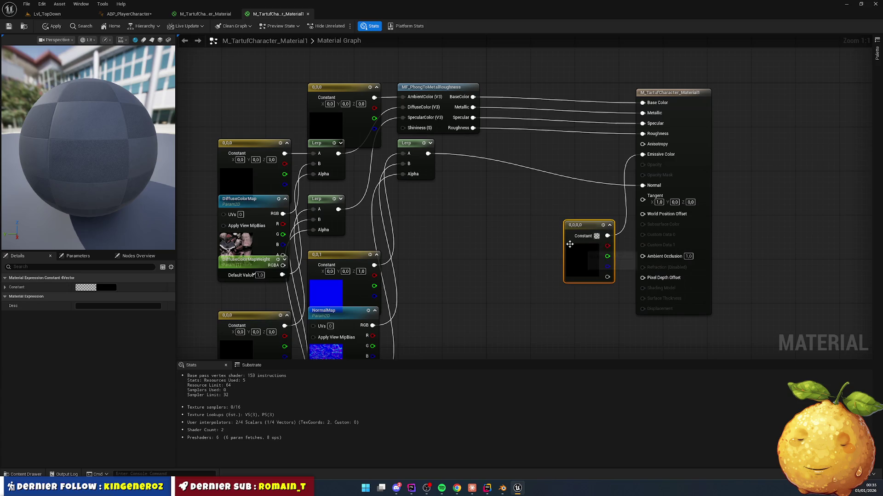
pyautogui.rightClick(588, 227)
pyautogui.click(608, 248)
pyautogui.write('emissiv')
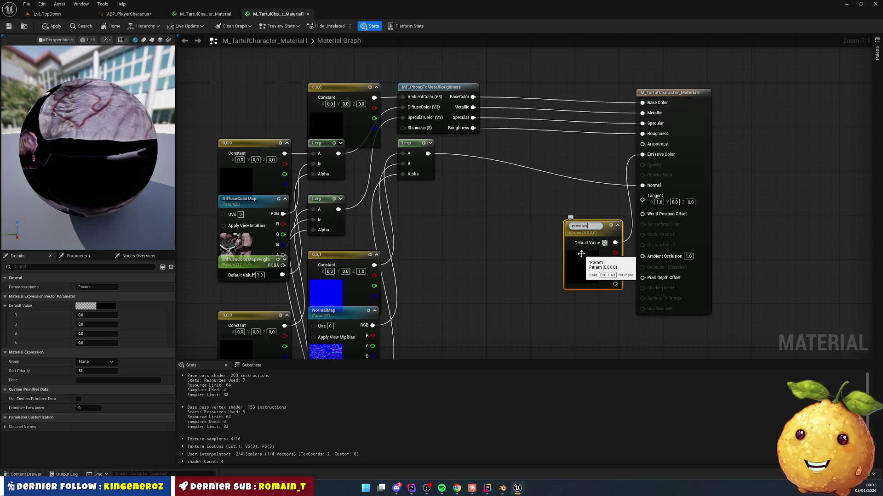
pyautogui.write('e')
pyautogui.press('Return')
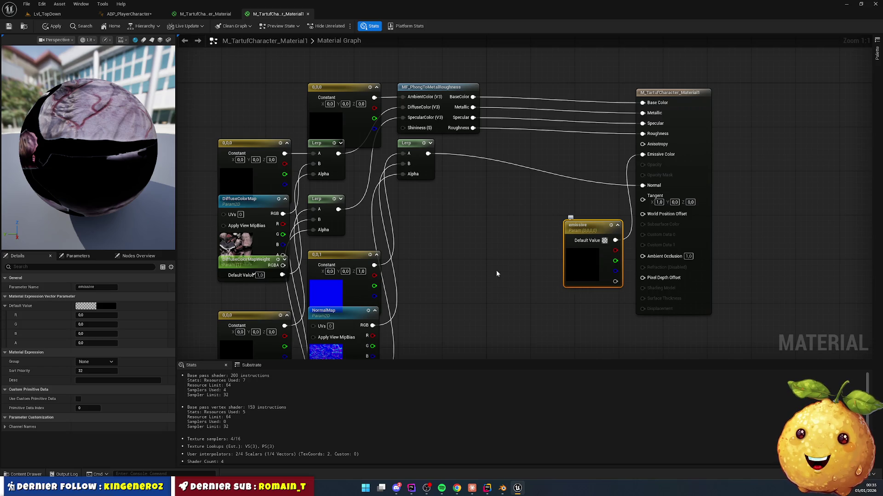
# - Set the emissive parameter's colour to a full-brightness light green
pyautogui.click(85, 256)
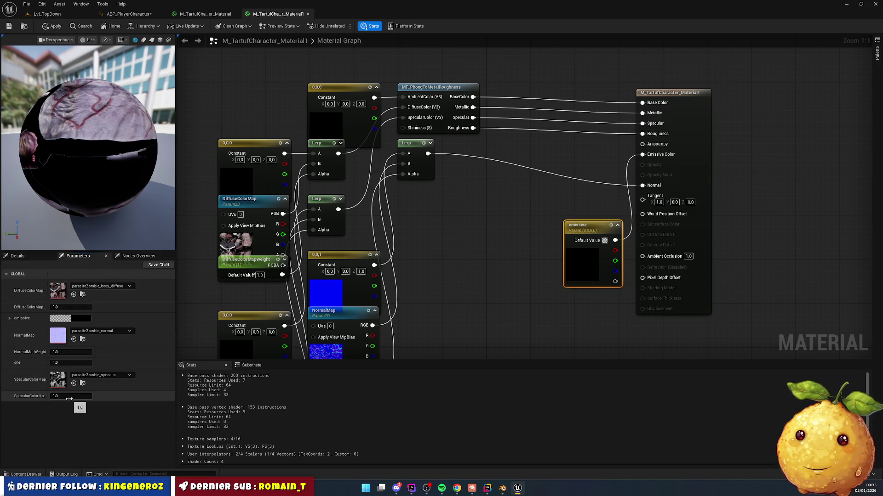
pyautogui.click(68, 319)
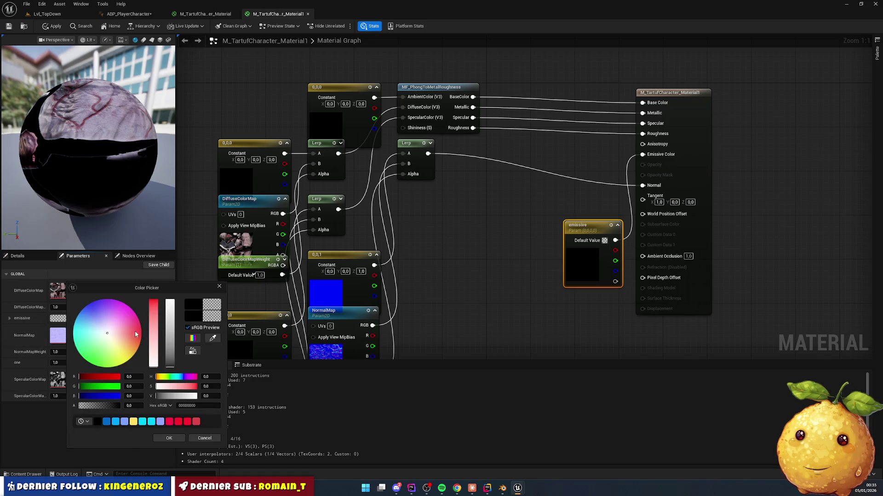
pyautogui.moveTo(170, 349); pyautogui.dragTo(170, 300)
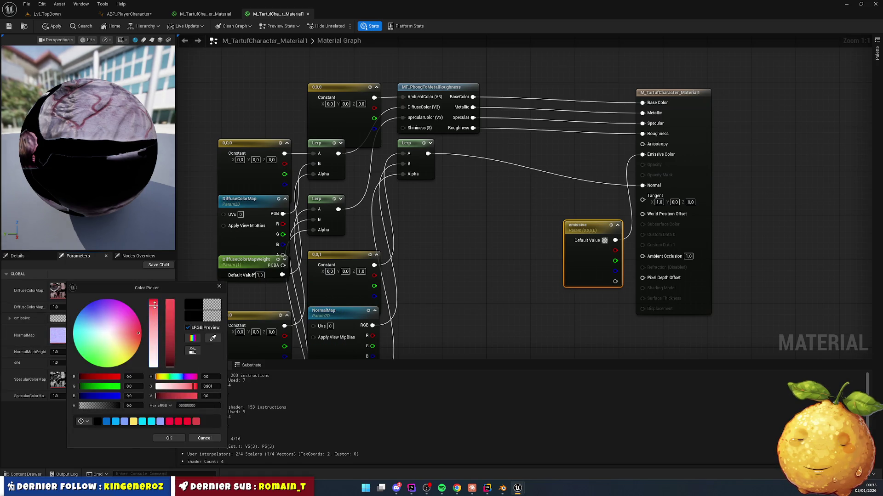
pyautogui.moveTo(114, 351)
pyautogui.mouseDown()
pyautogui.moveTo(109, 363)
pyautogui.moveTo(93, 364)
pyautogui.mouseUp()
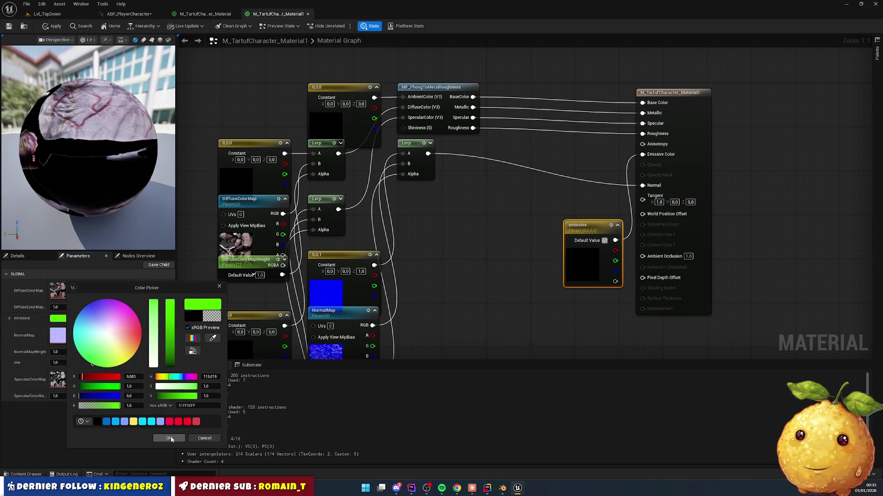
pyautogui.click(169, 439)
# - Insert a Multiply by 0.01 between the emissive parameter and Emissive Color
pyautogui.moveTo(587, 243); pyautogui.dragTo(541, 243)
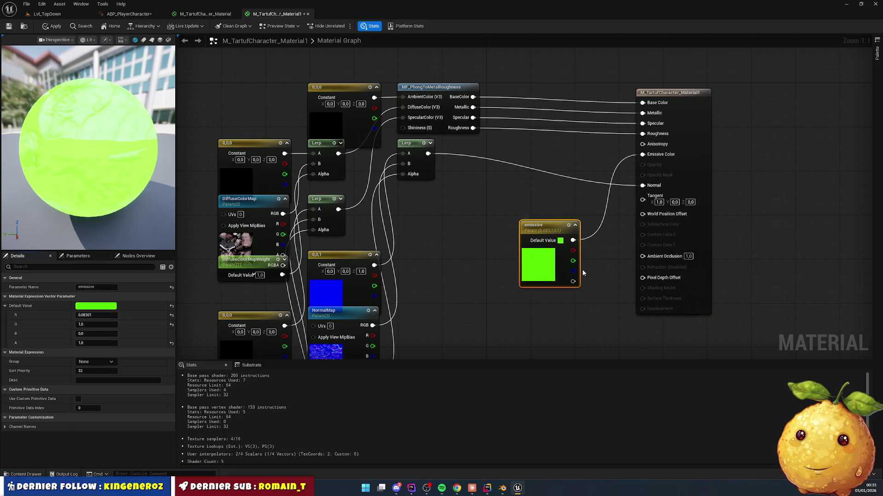
pyautogui.moveTo(582, 306)
pyautogui.mouseDown()
pyautogui.moveTo(516, 304)
pyautogui.moveTo(550, 308)
pyautogui.mouseUp()
pyautogui.moveTo(533, 237)
pyautogui.mouseDown()
pyautogui.moveTo(434, 221)
pyautogui.moveTo(461, 238)
pyautogui.moveTo(496, 235)
pyautogui.mouseUp()
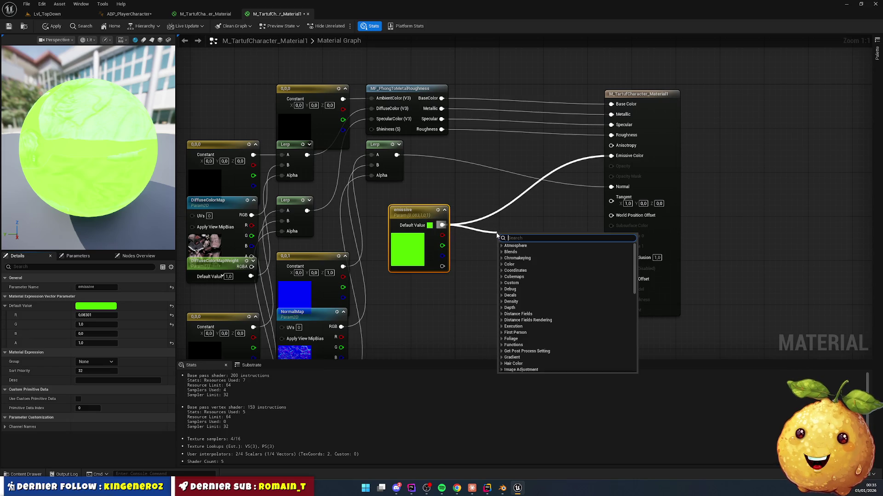
pyautogui.write('*')
pyautogui.press('Return')
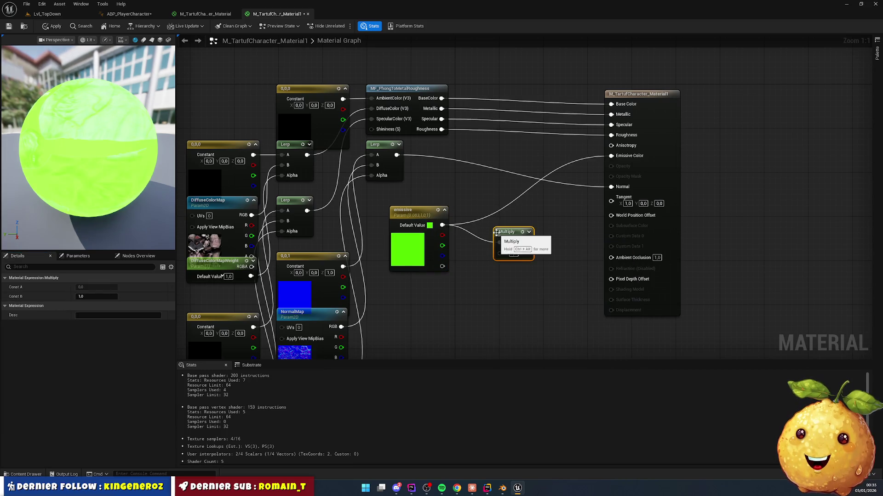
pyautogui.moveTo(527, 243); pyautogui.dragTo(609, 157)
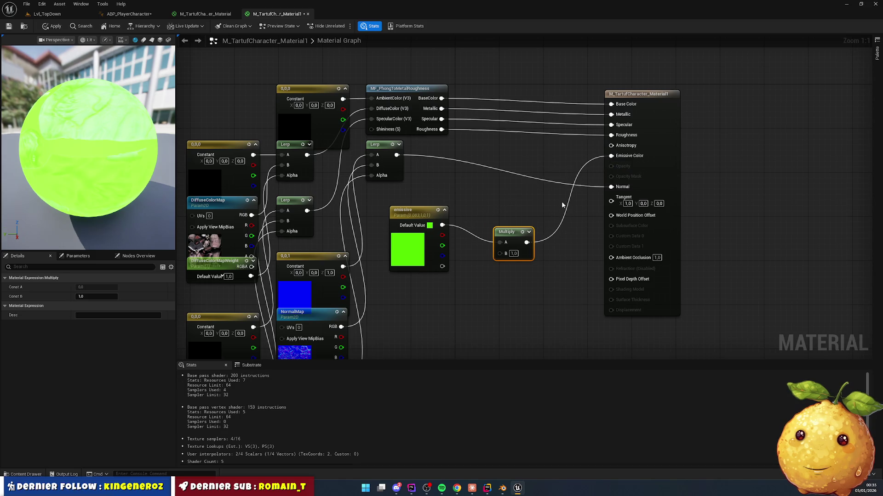
pyautogui.write('0.01')
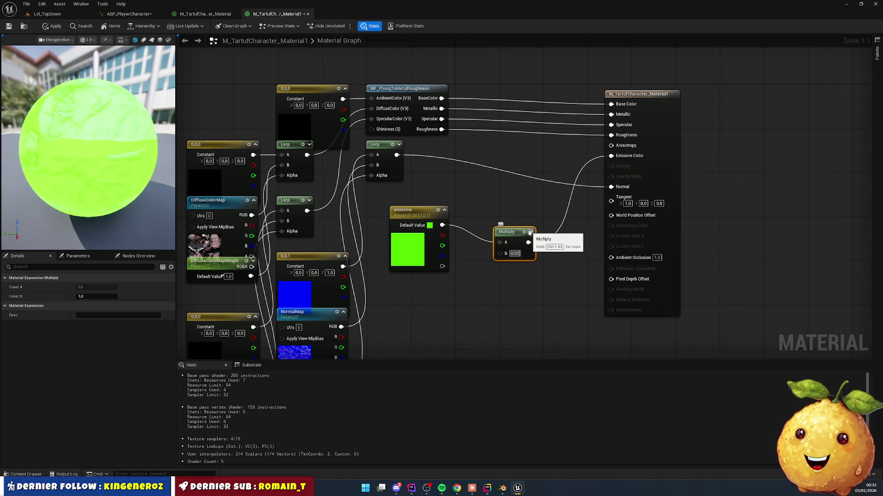
pyautogui.press('Return')
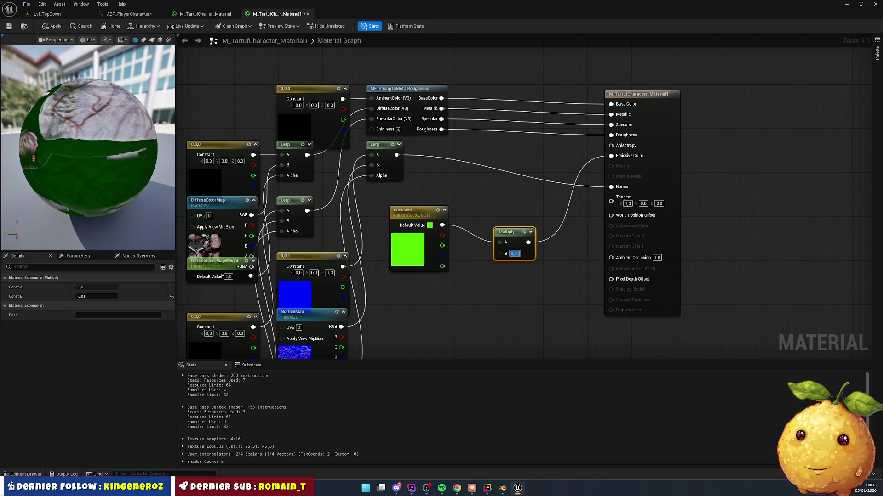
pyautogui.click(54, 14)
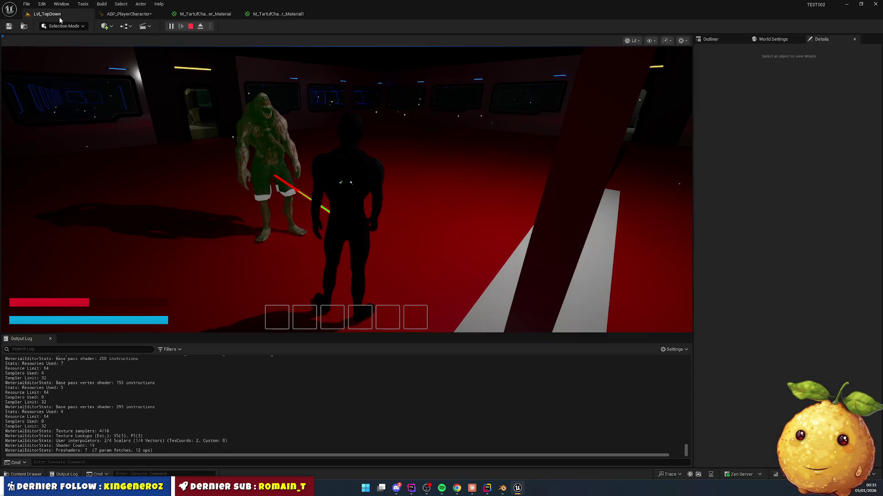
# - Control the character in game to inspect its faint green glow, then release the mouse
pyautogui.click(345, 191)
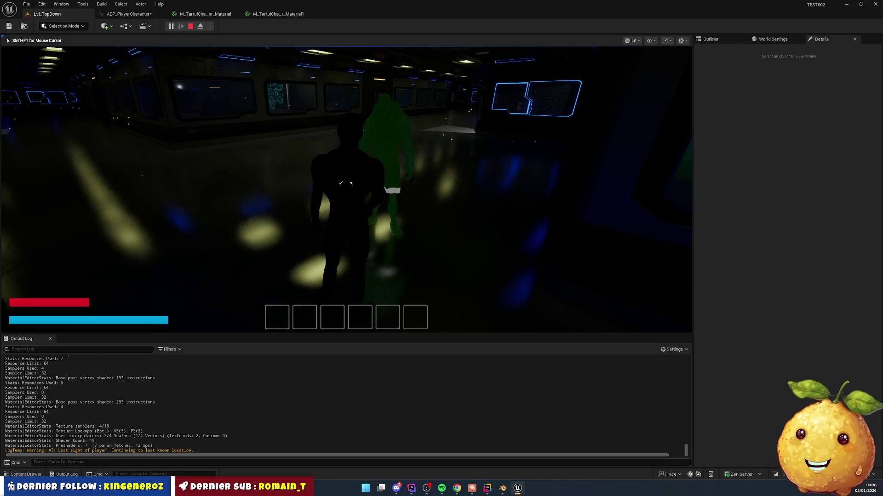
pyautogui.press('super')
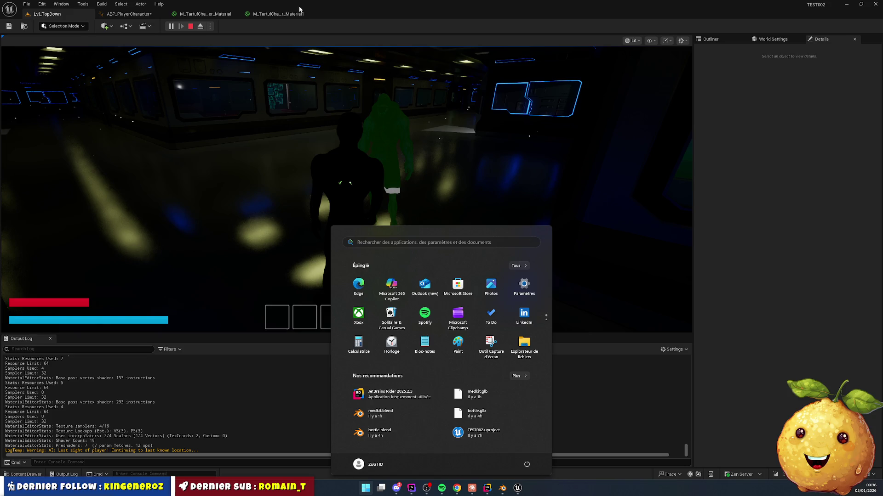
# - Lower the Multiply factor to 0.005 and check the dimmer green glow in the running level
pyautogui.click(292, 15)
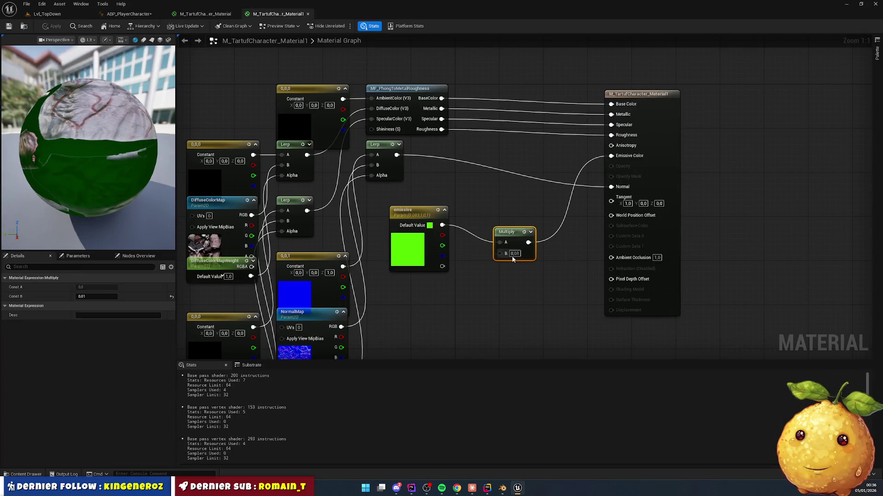
pyautogui.write('0')
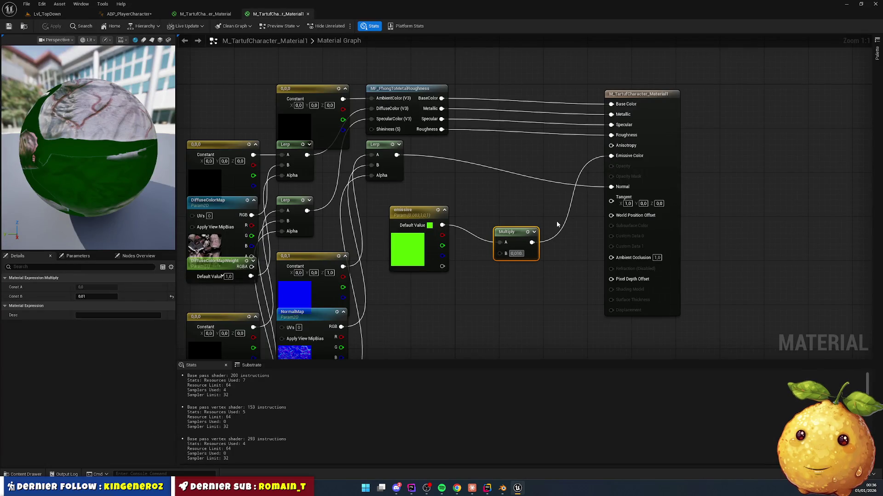
pyautogui.write(',005')
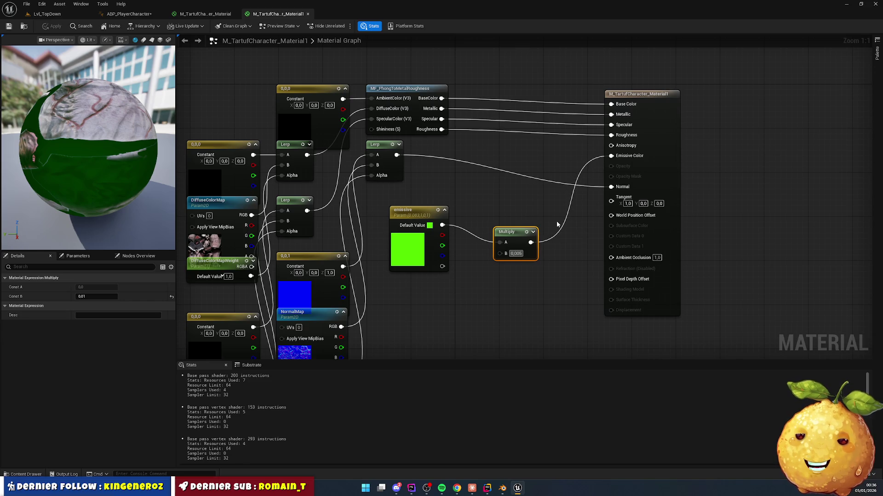
pyautogui.press('Return')
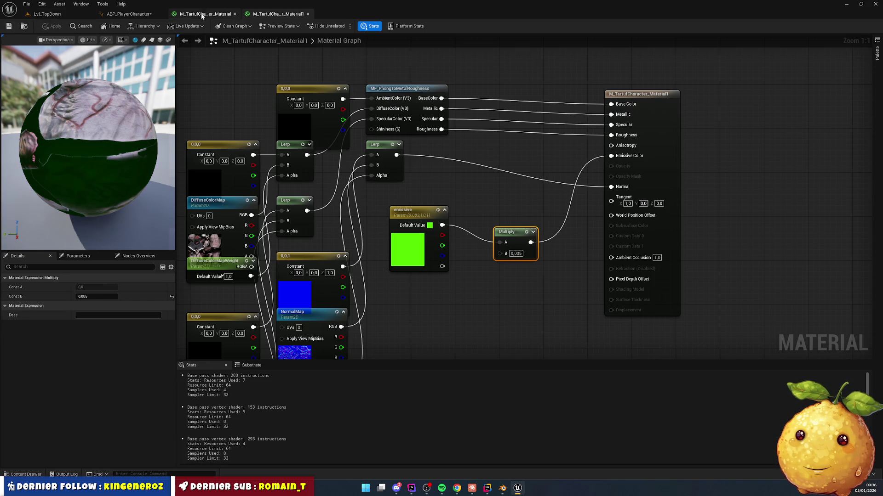
pyautogui.click(53, 19)
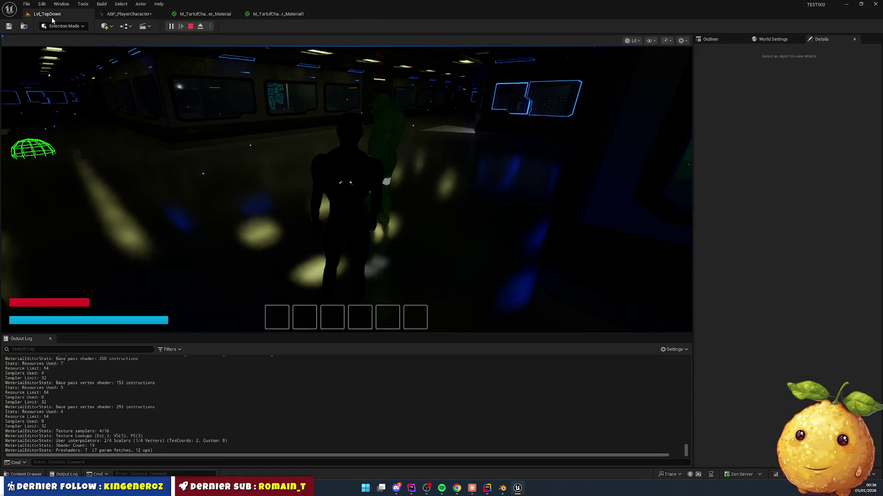
pyautogui.click(442, 117)
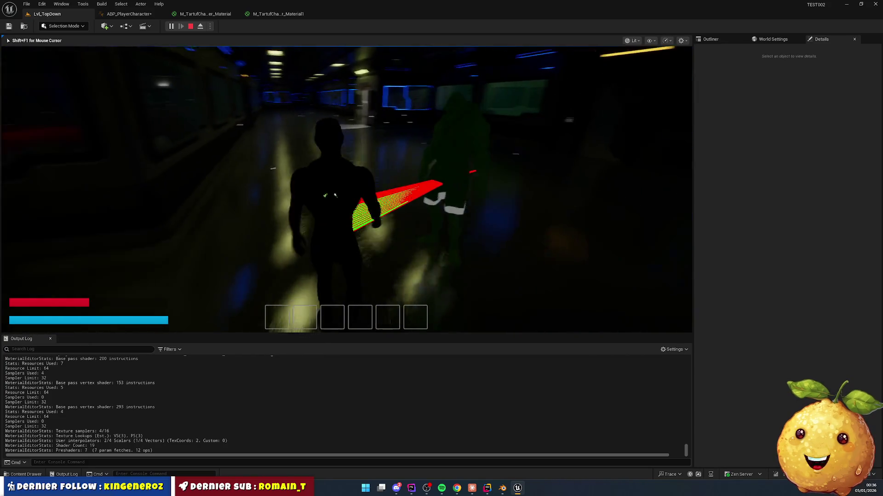
# - Stop the play session and set the DirectionalLight intensity to 10 lux
pyautogui.press('Escape')
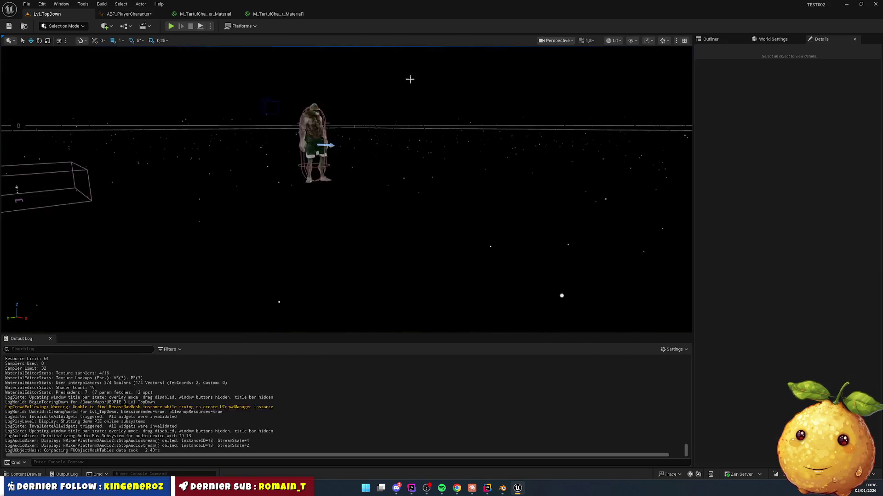
pyautogui.click(711, 40)
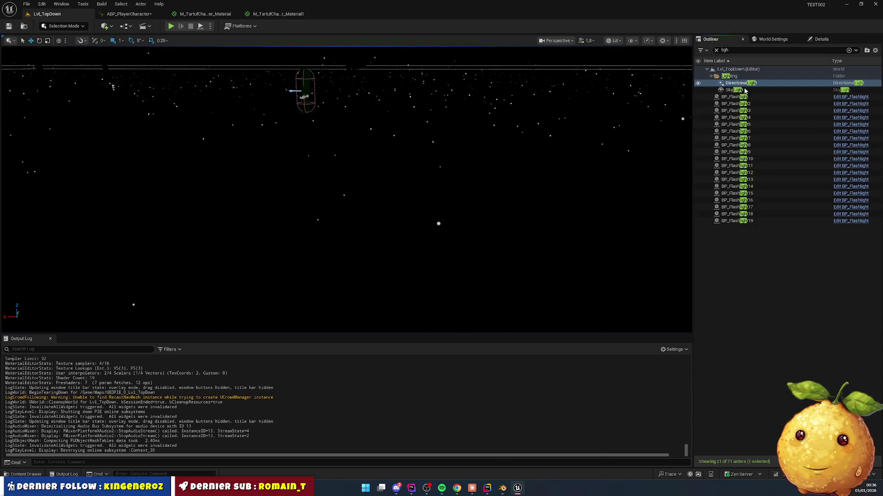
pyautogui.click(822, 39)
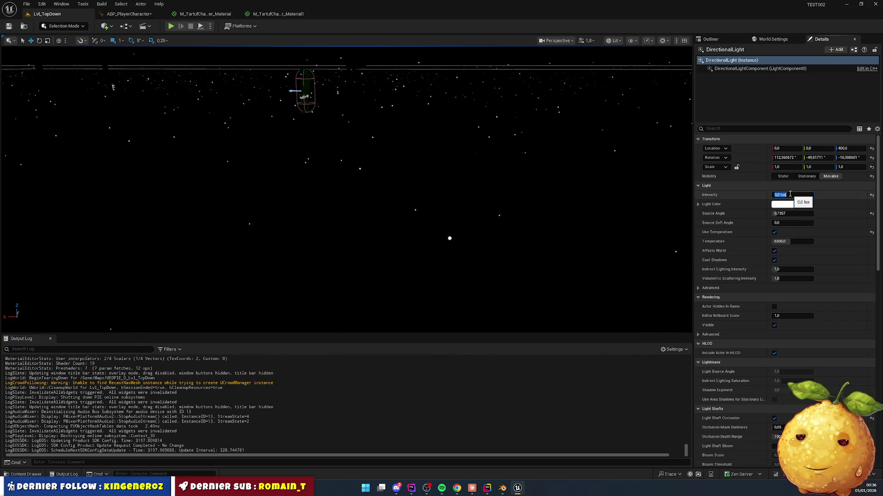
pyautogui.write('0')
pyautogui.press('Return')
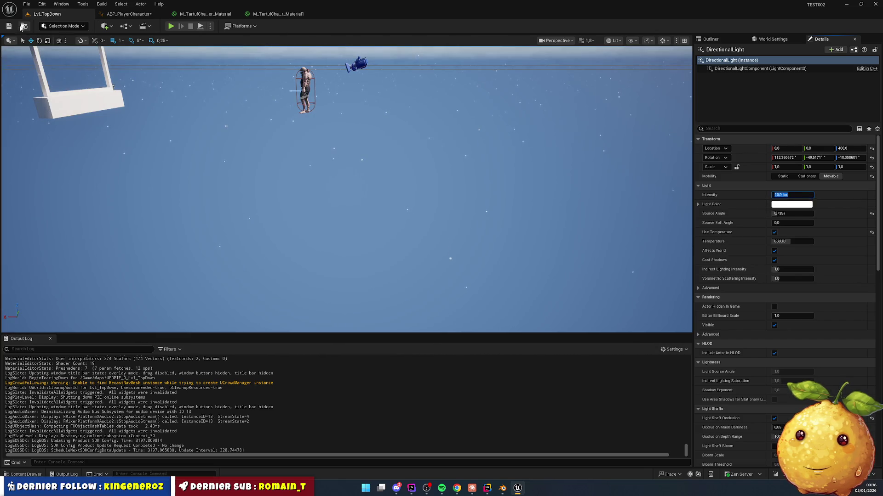
# - Save the Lvl_TopDown level and move the view close to the creature's head
pyautogui.hotkey('ctrl', 's')
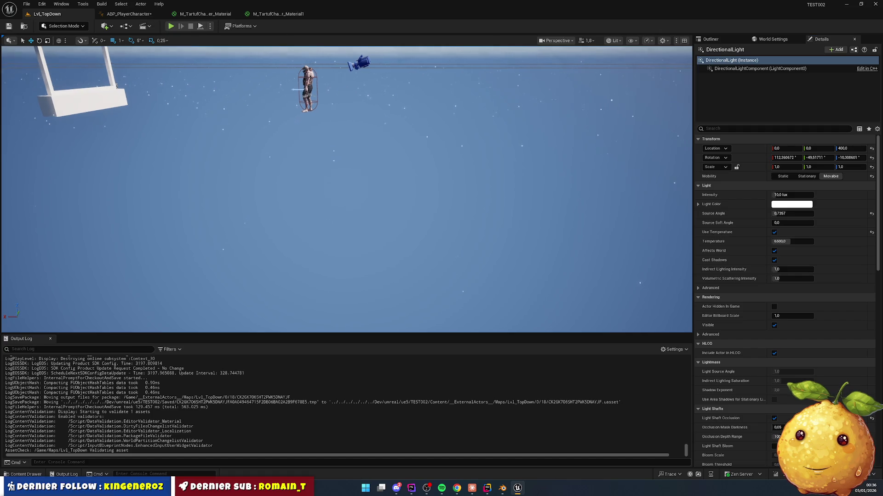
pyautogui.scroll(-3, 330, 162)
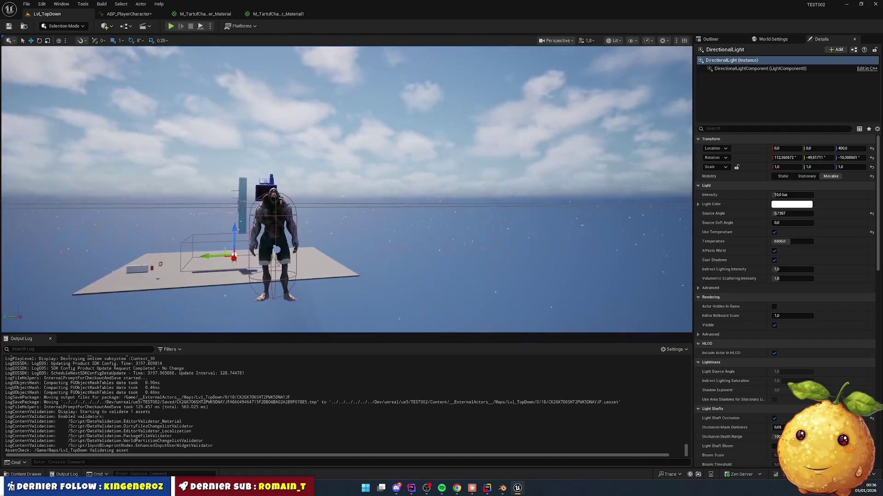
pyautogui.press('w')
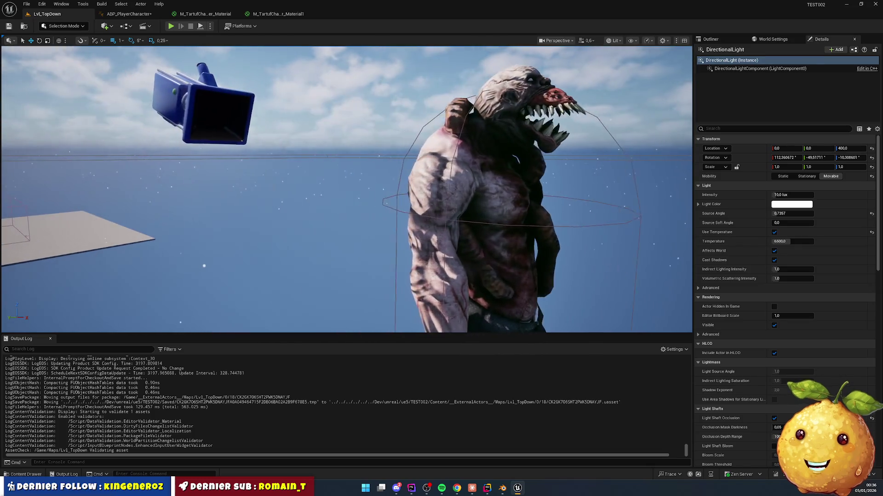
pyautogui.press('a')
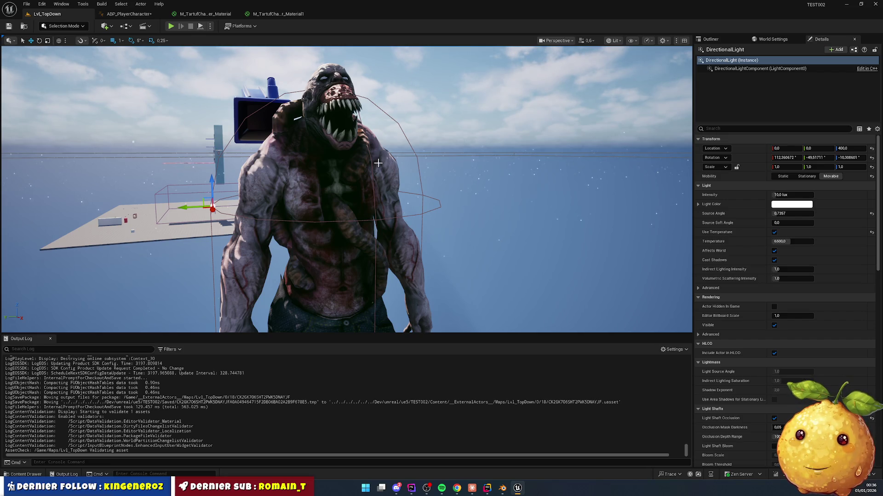
pyautogui.scroll(-5, 376, 167)
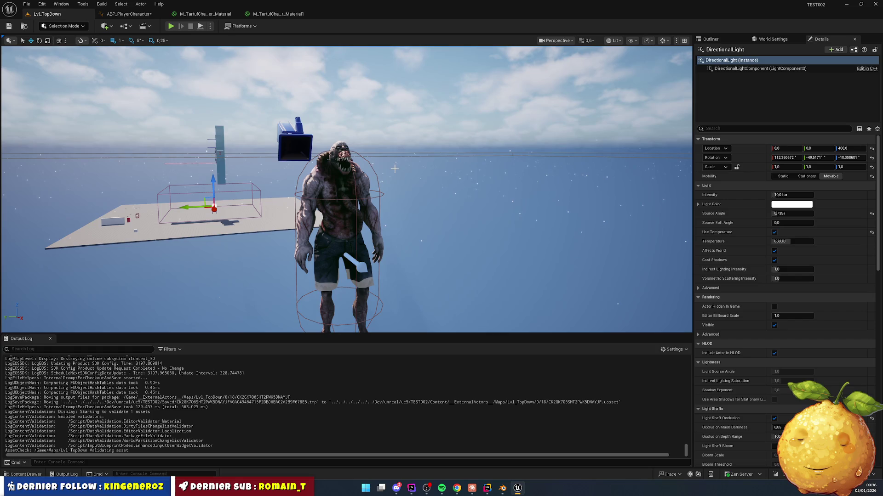
pyautogui.scroll(6, 394, 169)
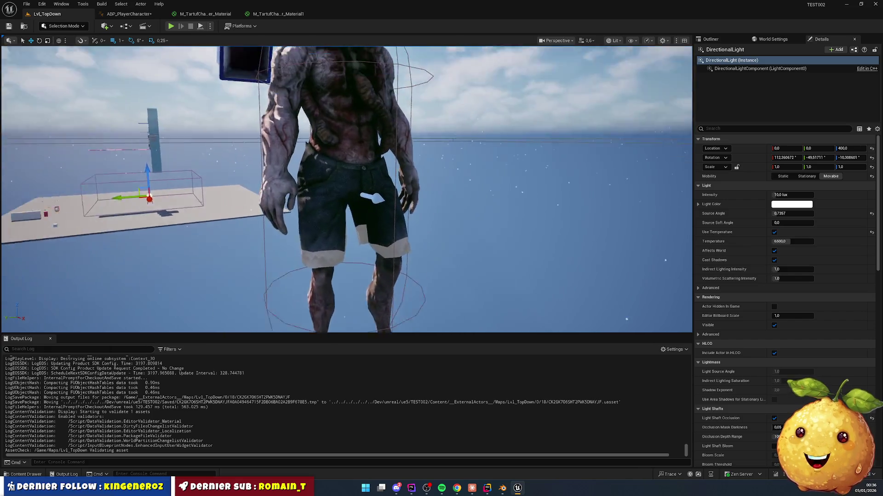
pyautogui.moveTo(346, 189)
pyautogui.mouseDown()
pyautogui.moveTo(346, 220)
pyautogui.moveTo(346, 212)
pyautogui.moveTo(429, 211)
pyautogui.moveTo(415, 211)
pyautogui.moveTo(415, 193)
pyautogui.moveTo(415, 211)
pyautogui.moveTo(461, 211)
pyautogui.moveTo(411, 209)
pyautogui.moveTo(395, 174)
pyautogui.mouseUp()
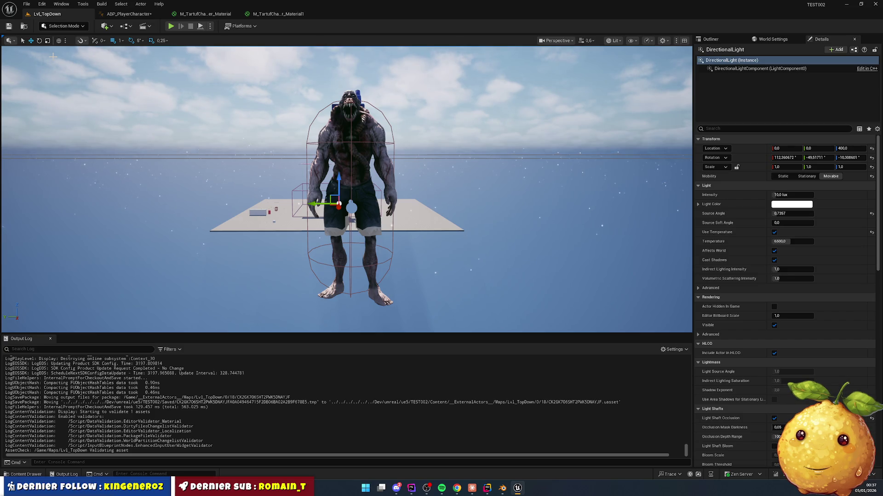
pyautogui.moveTo(405, 89)
pyautogui.mouseDown()
pyautogui.moveTo(405, 58)
pyautogui.moveTo(420, 91)
pyautogui.mouseUp()
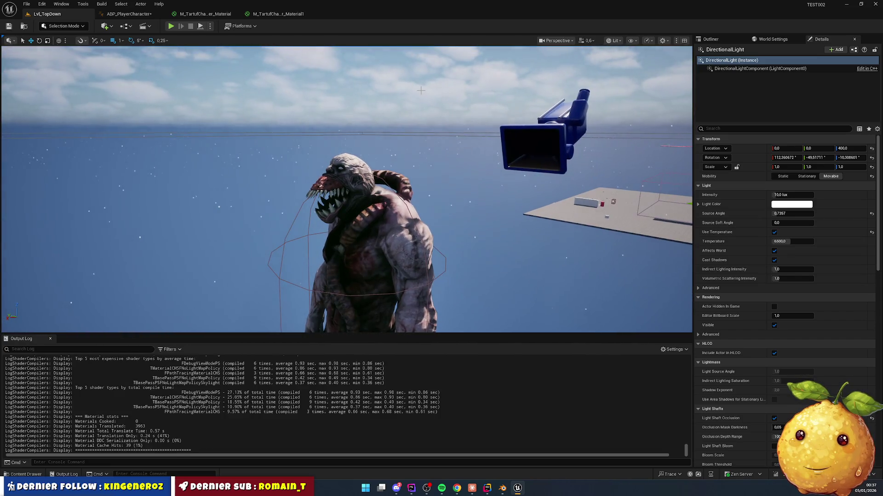
# - Bring Chrome forward and search Google for 'in silence monster' in a new tab
pyautogui.click(454, 491)
pyautogui.moveTo(359, 93); pyautogui.dragTo(409, 99)
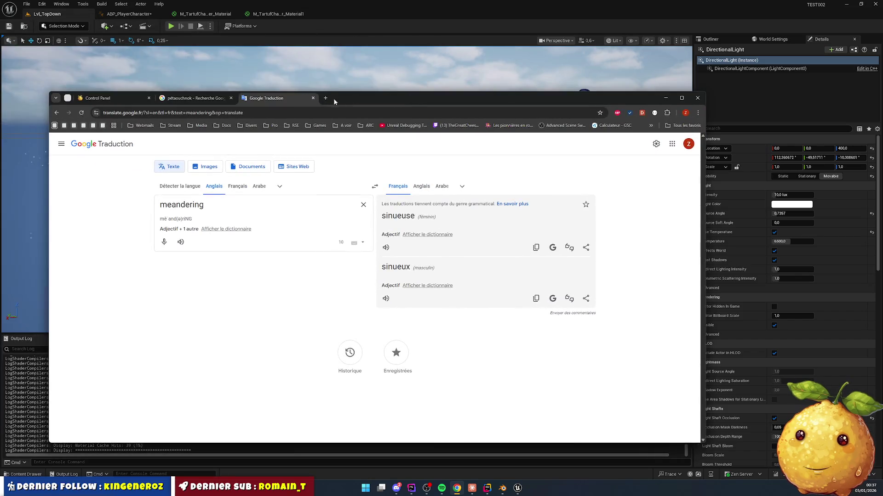
pyautogui.click(321, 98)
pyautogui.write('in silence monster')
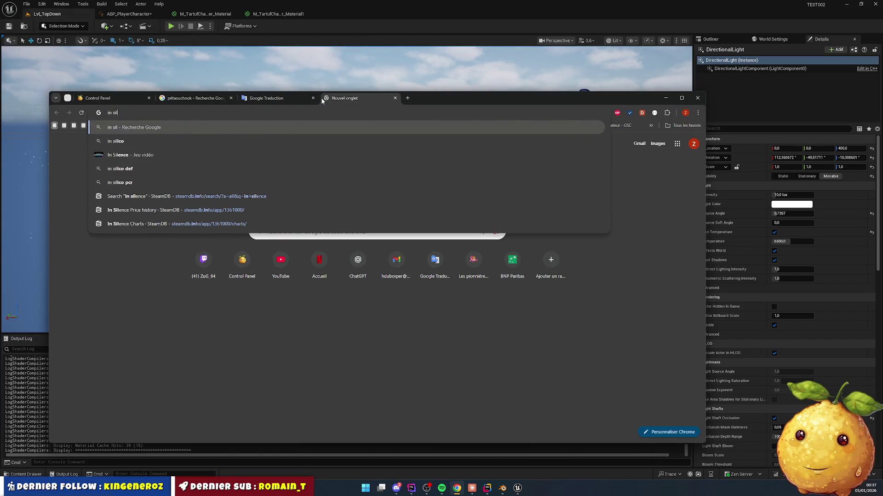
pyautogui.press('Return')
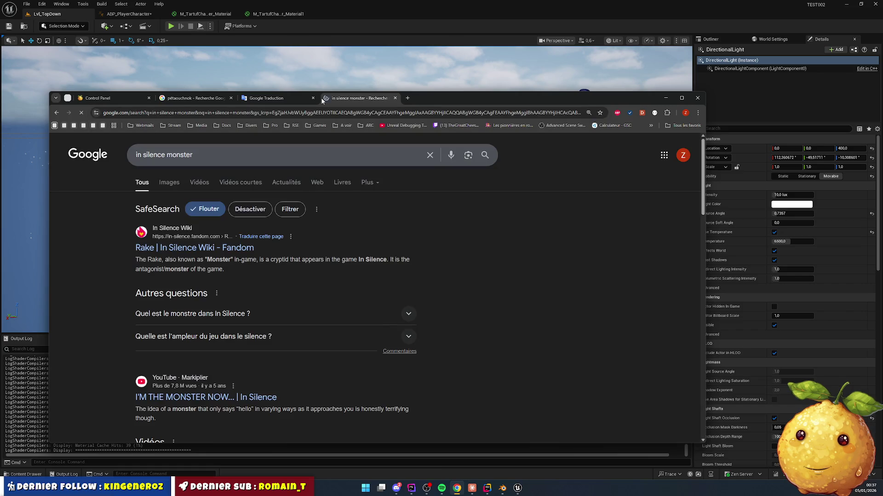
# - Preview the Rake image from the image results, then slide the browser aside to reveal the level
pyautogui.click(166, 182)
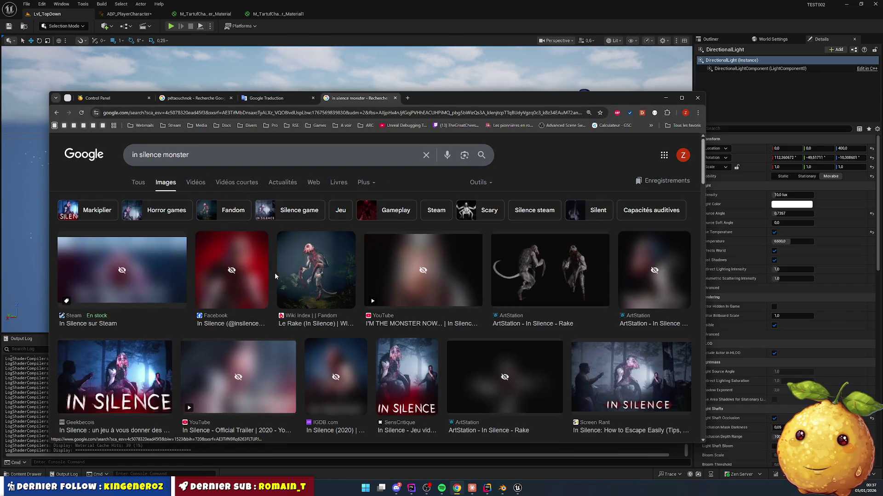
pyautogui.click(331, 270)
pyautogui.scroll(-4, 276, 320)
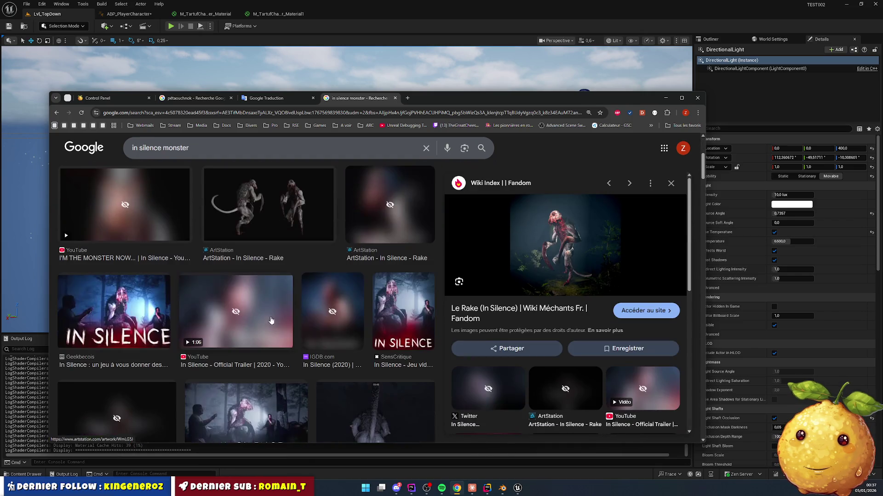
pyautogui.scroll(-4, 134, 270)
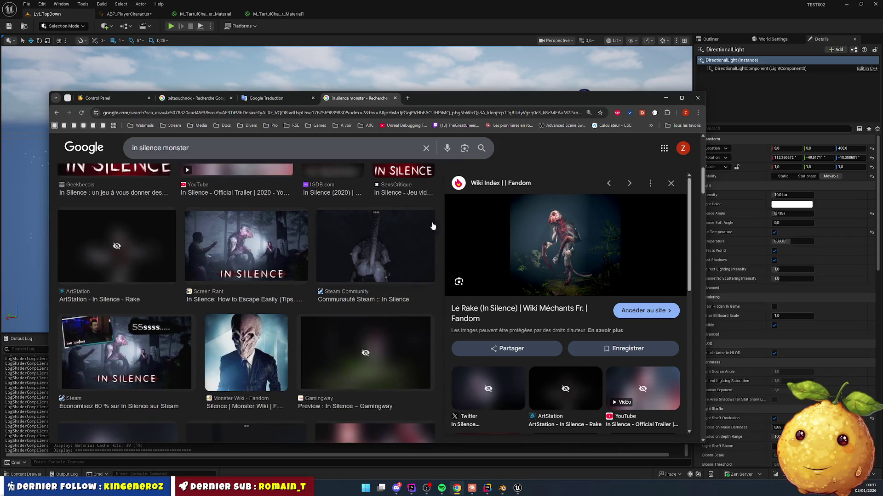
pyautogui.moveTo(509, 104); pyautogui.dragTo(0, 104)
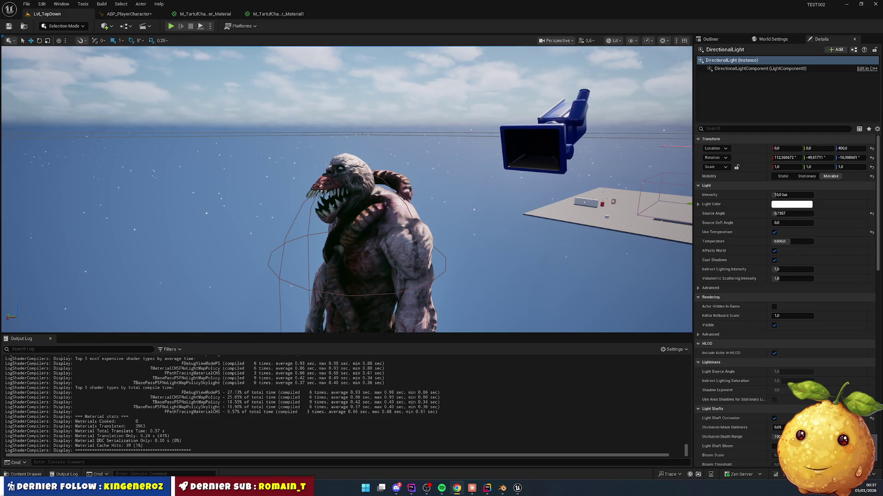
# - Save all modified assets, including ABP_PlayerCharacter and MF_PhongToMetalRoughness, then return to Chrome
pyautogui.scroll(-2, 389, 199)
pyautogui.click(395, 199)
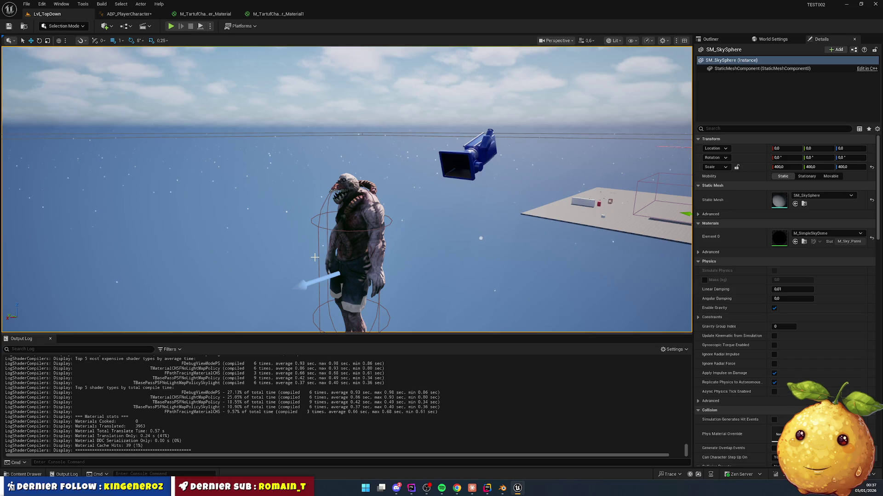
pyautogui.hotkey('ctrl', 'shift', 's')
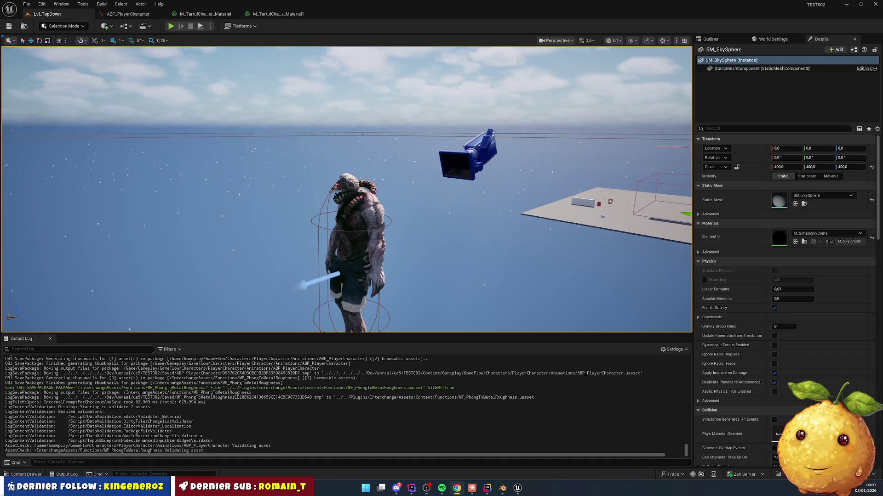
pyautogui.click(457, 488)
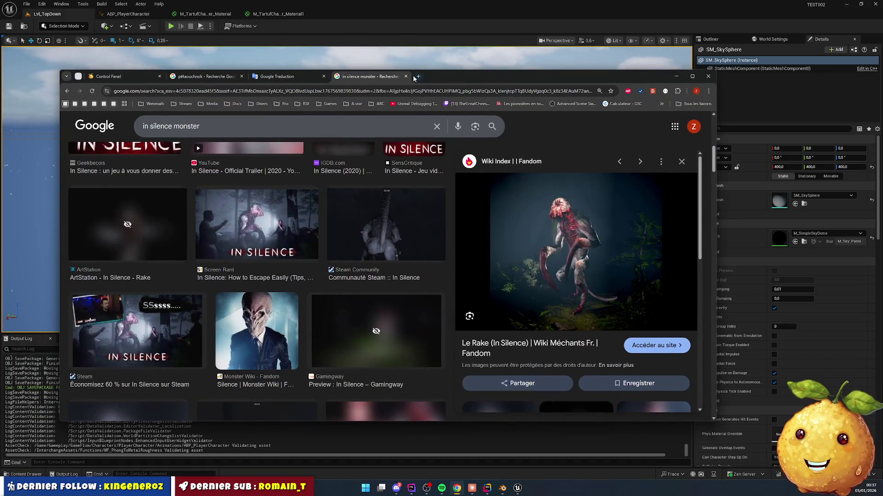
# - Close the monster image, translation and pétaouchnok search tabs plus two Twitch stream tabs
pyautogui.click(404, 77)
pyautogui.click(324, 77)
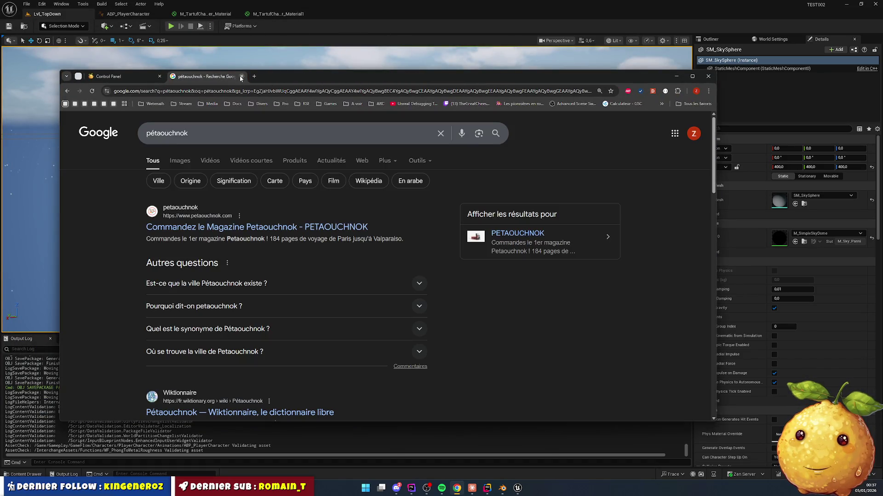
pyautogui.click(243, 76)
pyautogui.click(78, 77)
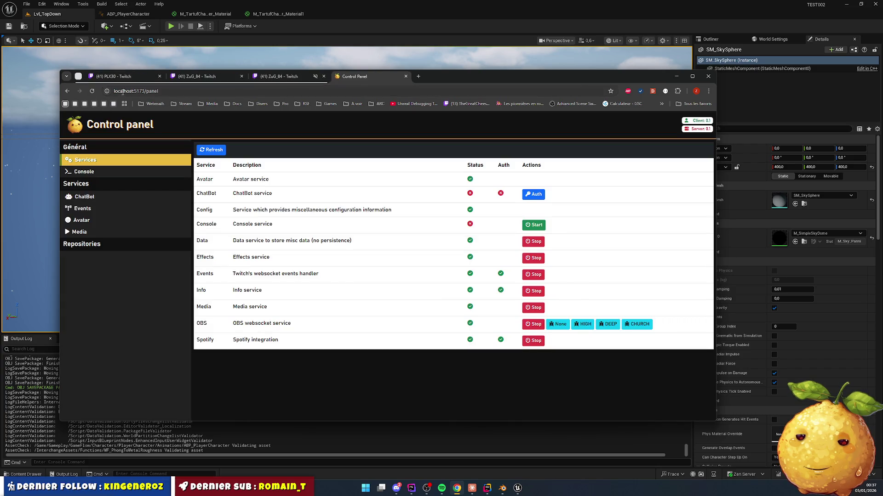
pyautogui.click(138, 78)
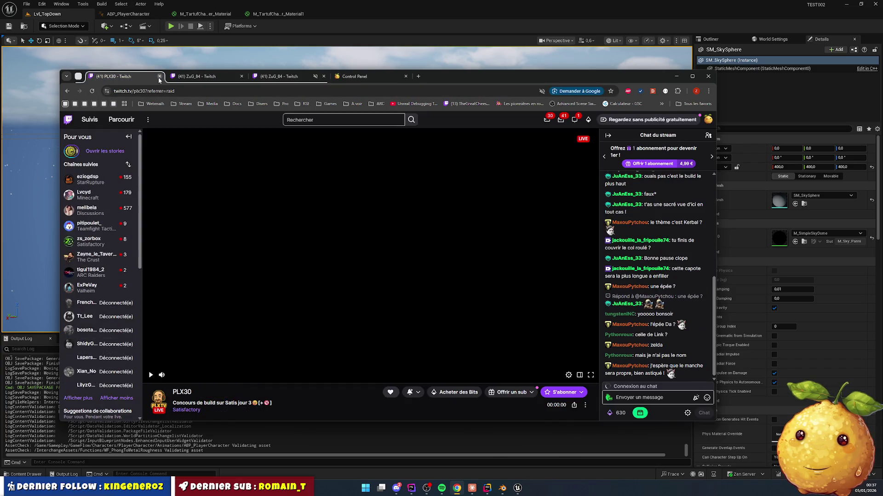
pyautogui.click(160, 77)
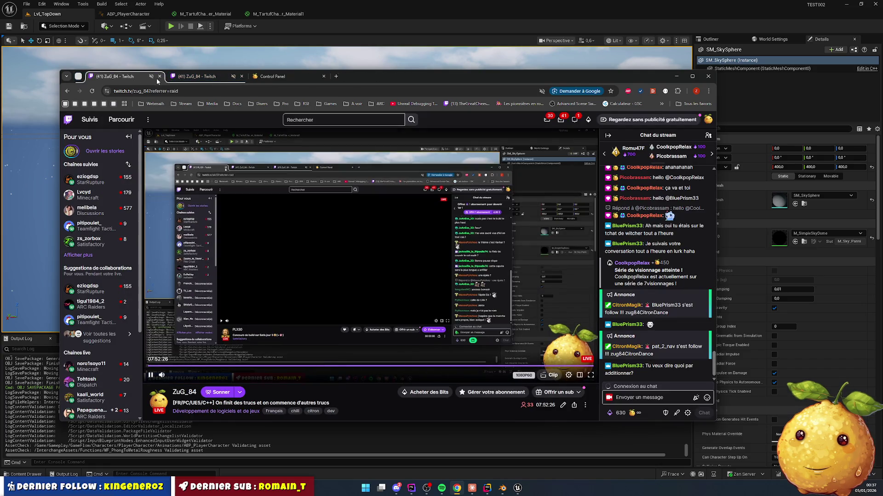
pyautogui.click(160, 77)
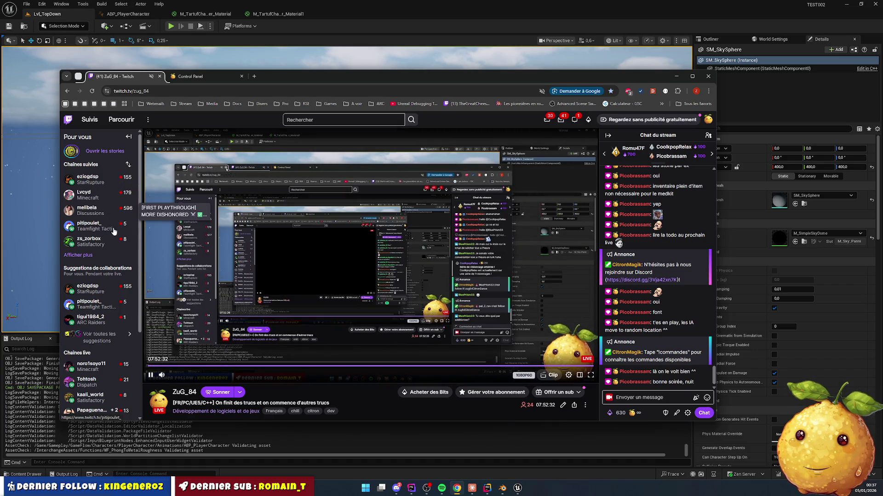
# - Open the Développement de logiciels et de jeux category page from the followed-channels list
pyautogui.click(78, 255)
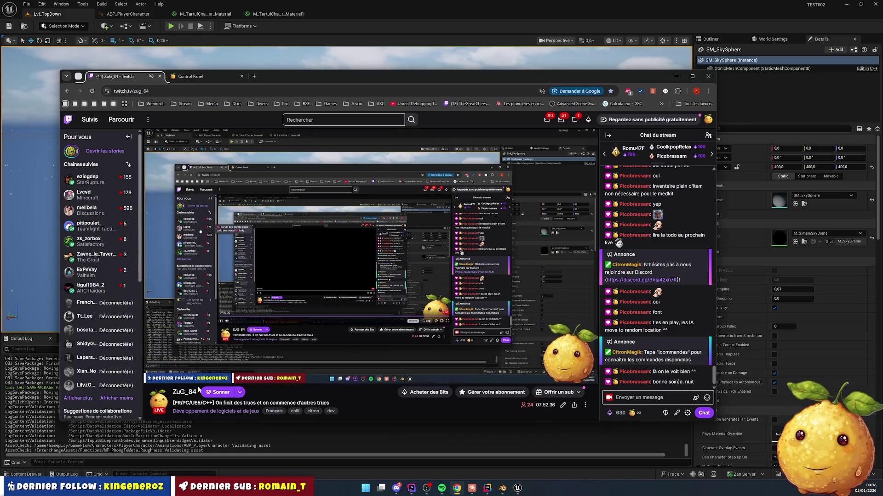
pyautogui.middleClick(216, 411)
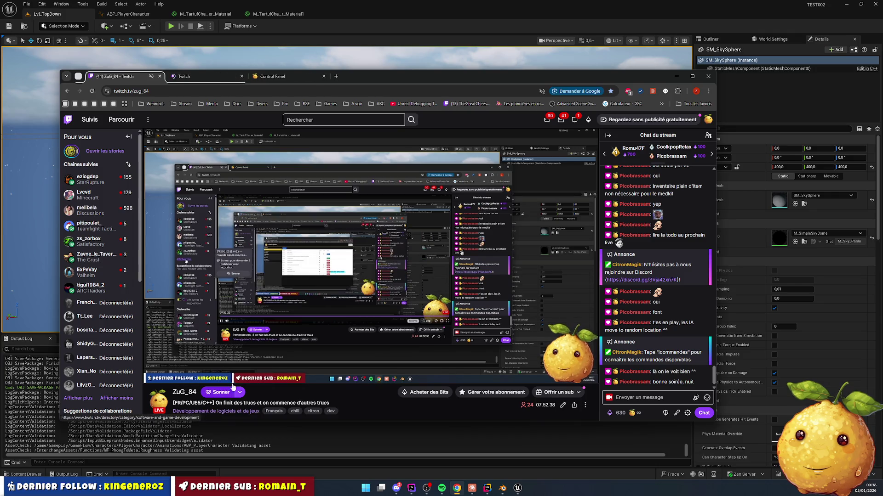
pyautogui.click(195, 79)
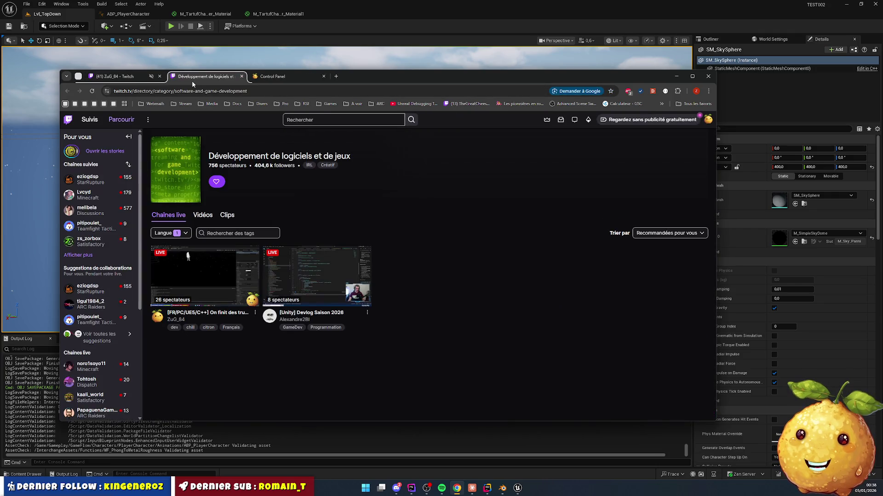